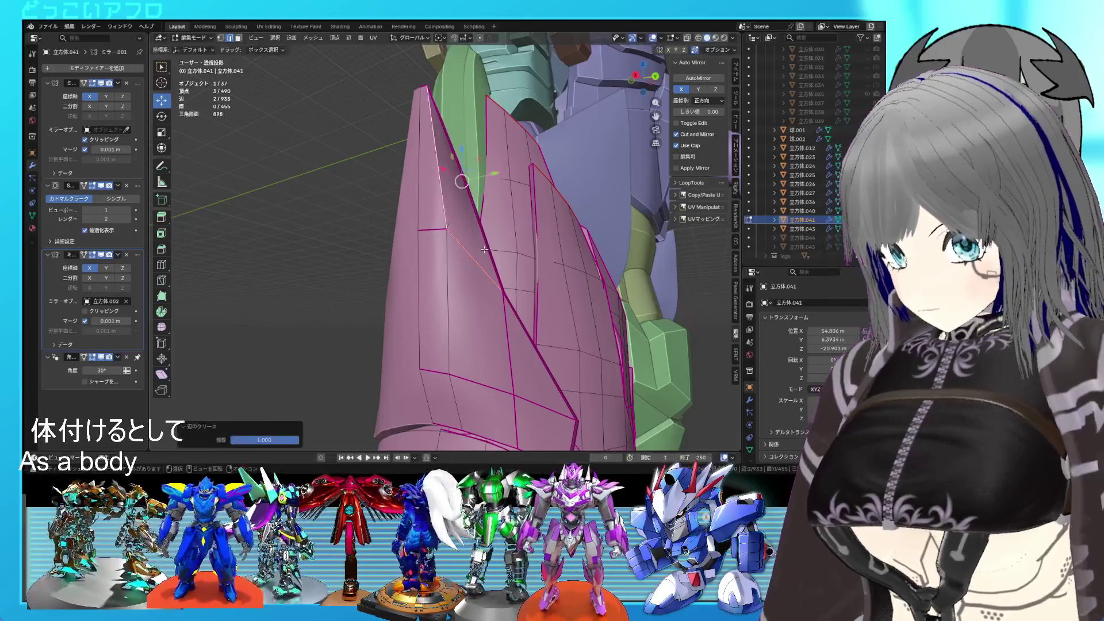
- Orbit around the pink plates, opening and dismissing the edge and object menus without changes
key(Tab)
mouse_move(483, 247)
middle_down()
mouse_move(563, 281)
mouse_move(444, 271)
middle_up()
key(Tab)
key(ctrl+e)
key(Escape)
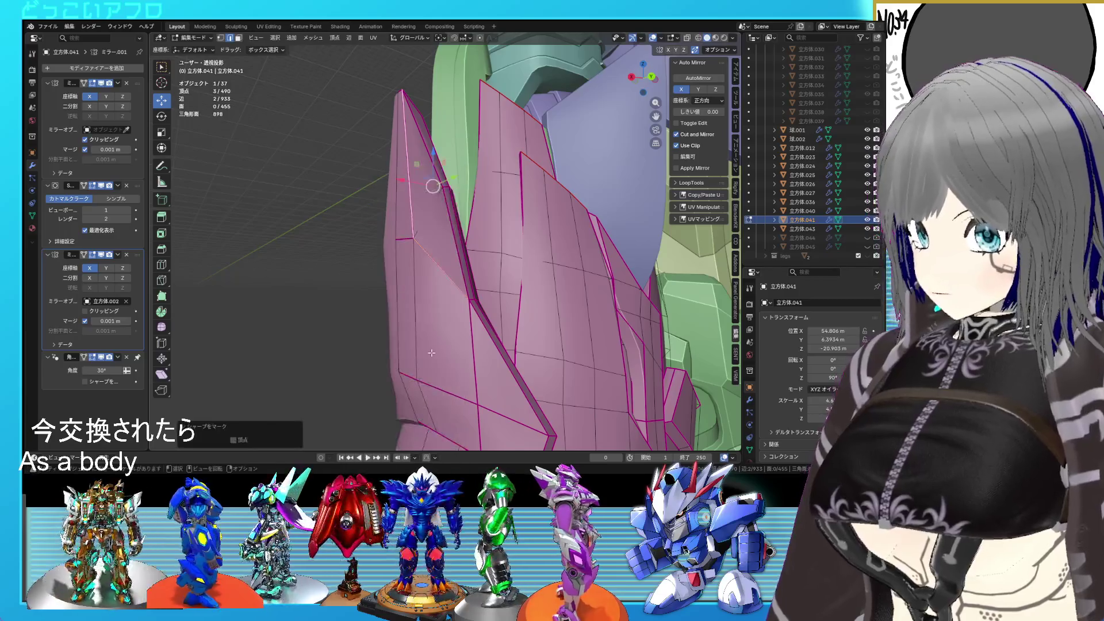
key(Tab)
right_click(506, 307)
key(Escape)
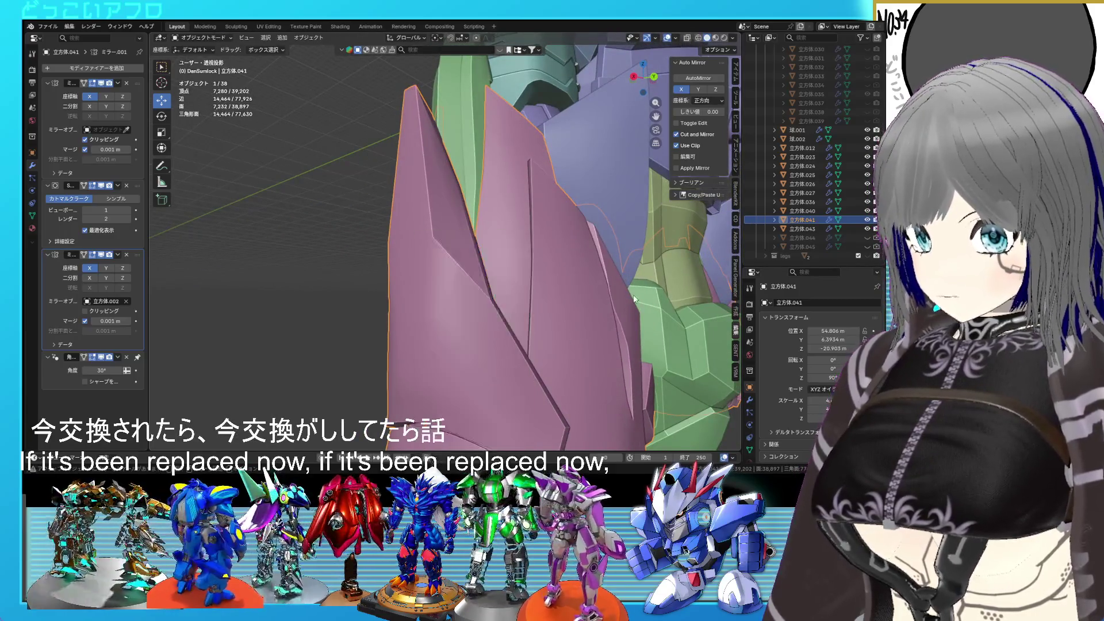
mouse_move(487, 324)
middle_down()
mouse_move(504, 306)
mouse_move(420, 194)
middle_up()
- Orbit to a better angle and enter edit mode on the pink plates' mesh
key(Tab)
right_click(421, 194)
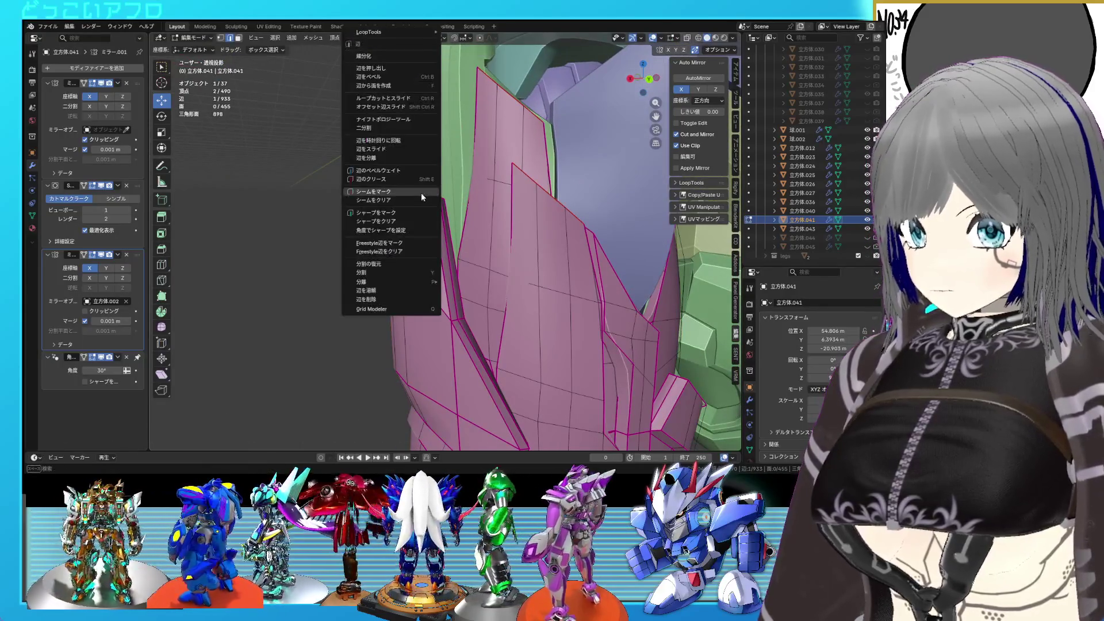
key(Escape)
key(Tab)
mouse_move(411, 216)
middle_down()
mouse_move(451, 206)
mouse_move(472, 184)
middle_up()
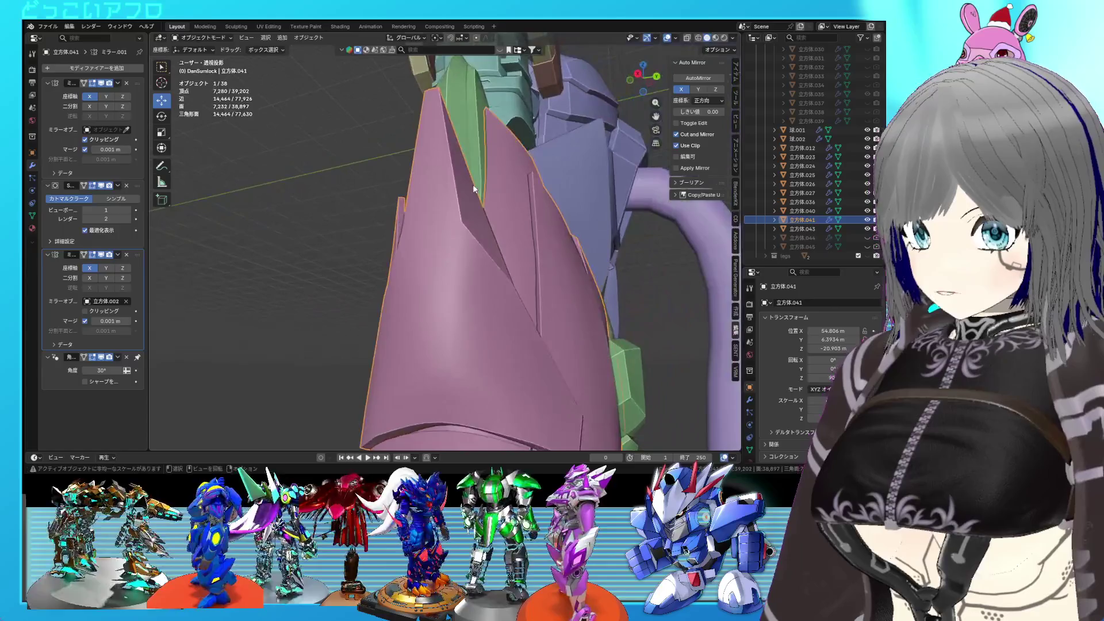
key(Tab)
- Nudge the plate's tip vertex along Y, then lower it about 0.16 m in Z from the back view
drag(489, 220, 482, 220)
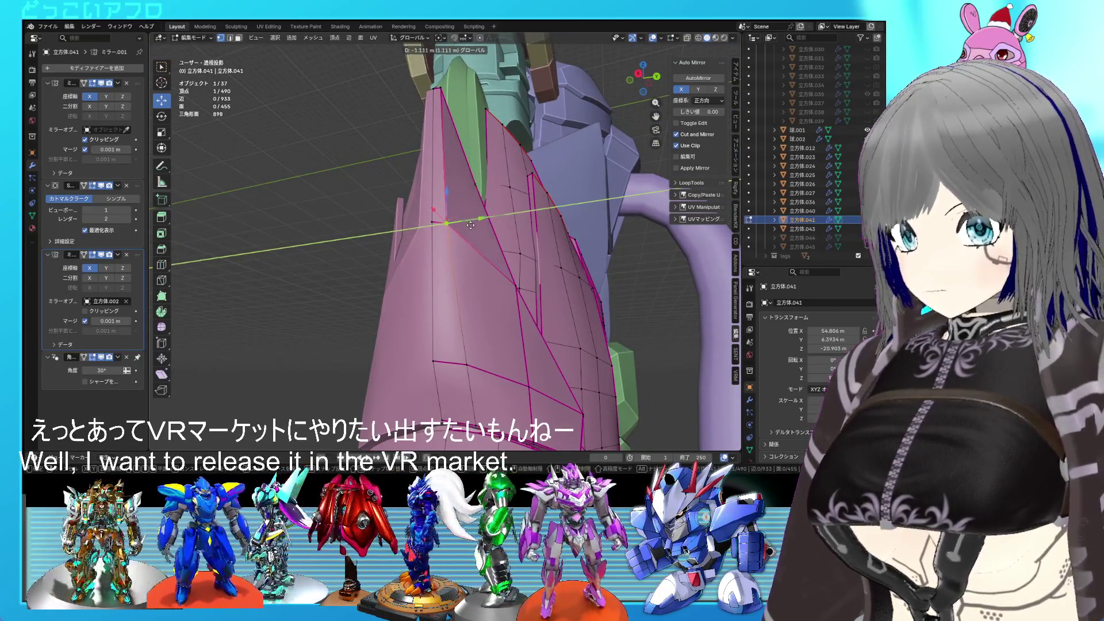
click(469, 225)
key(ctrl+KP_1)
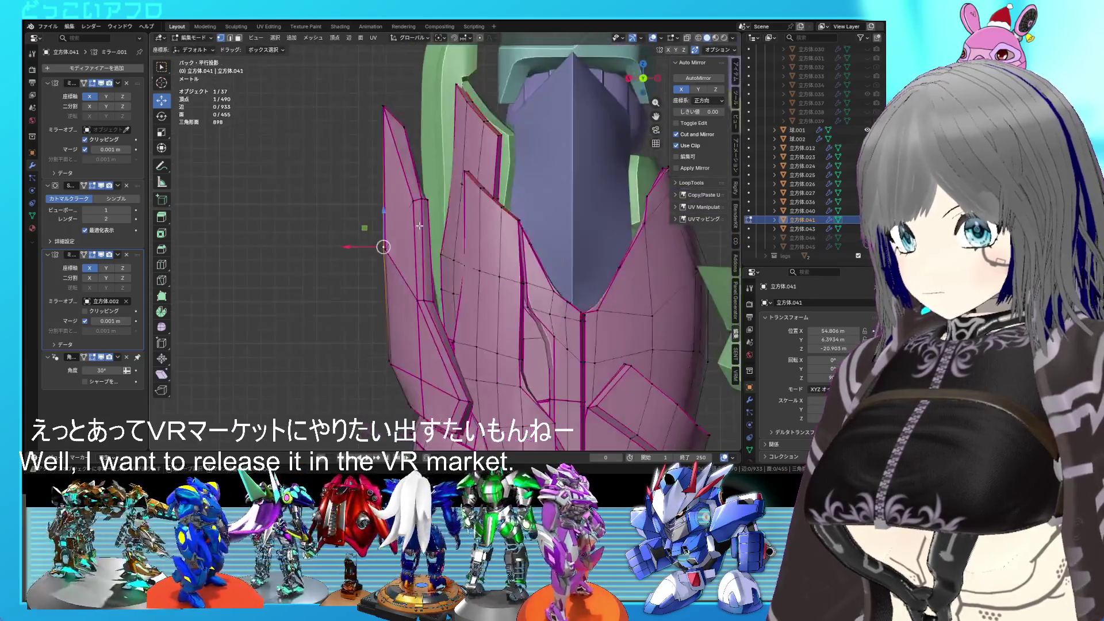
key(g)
key(z)
click(440, 256)
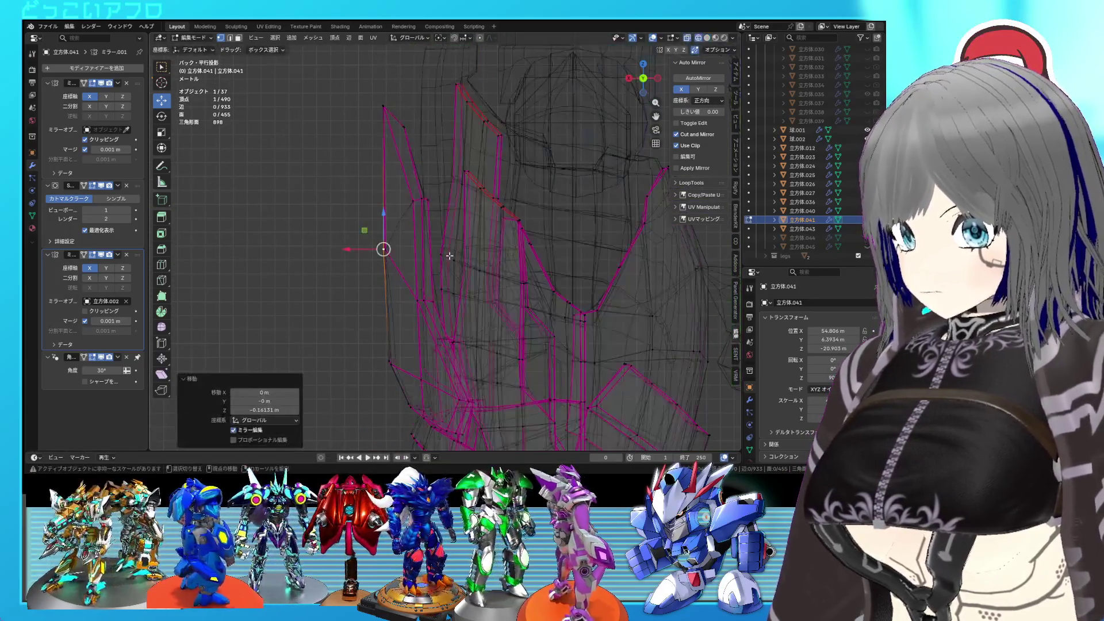
- Orbit and zoom in to check the lowered tip, then save the file
middle_drag(440, 255, 489, 252)
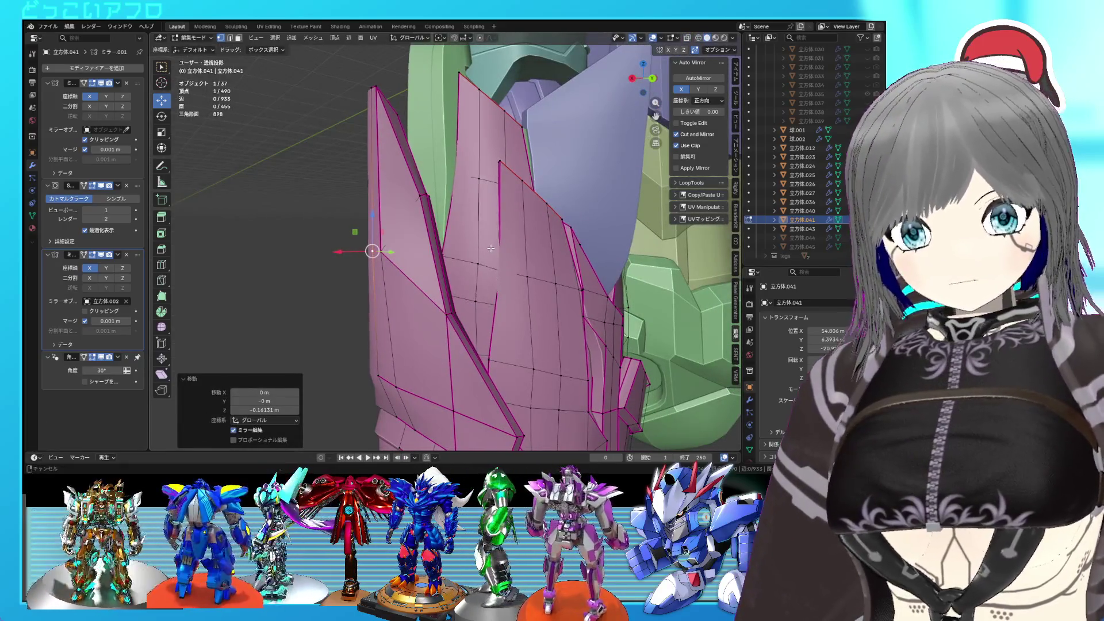
scroll(490, 252, up, 1)
scroll(489, 248, up, 1)
mouse_move(489, 248)
middle_down()
mouse_move(510, 236)
mouse_move(445, 234)
mouse_move(443, 253)
middle_up()
scroll(443, 253, down, 2)
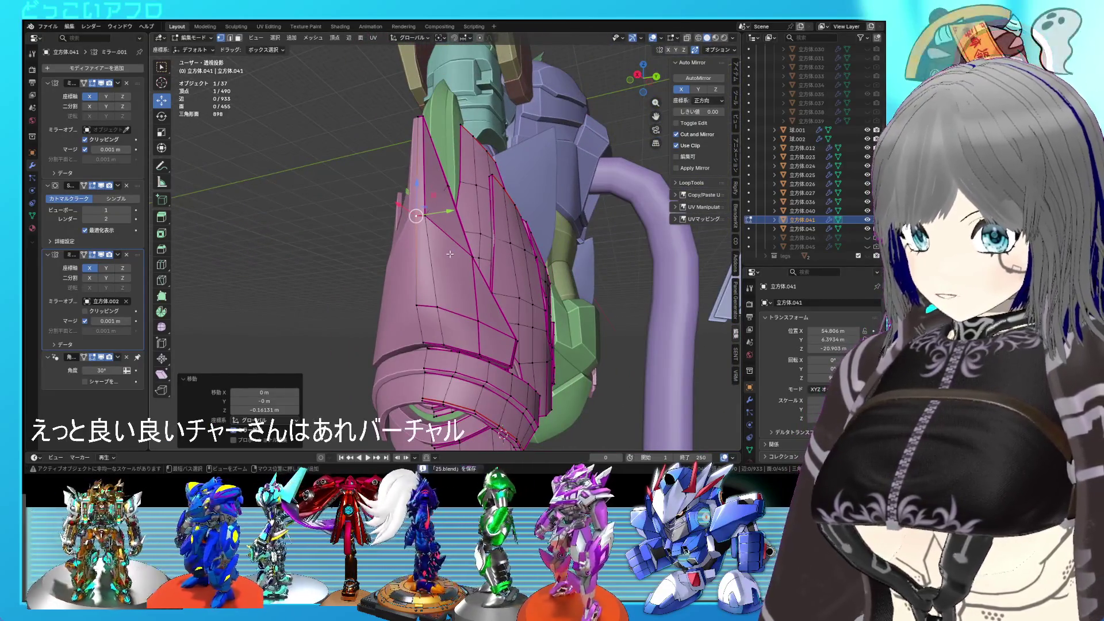
scroll(440, 264, up, 2)
key(ctrl+s)
- Add a second vertex and inspect it in wireframe, then cancel and return to solid shading
shift+click(440, 264)
alt+middle_drag(440, 264, 427, 238)
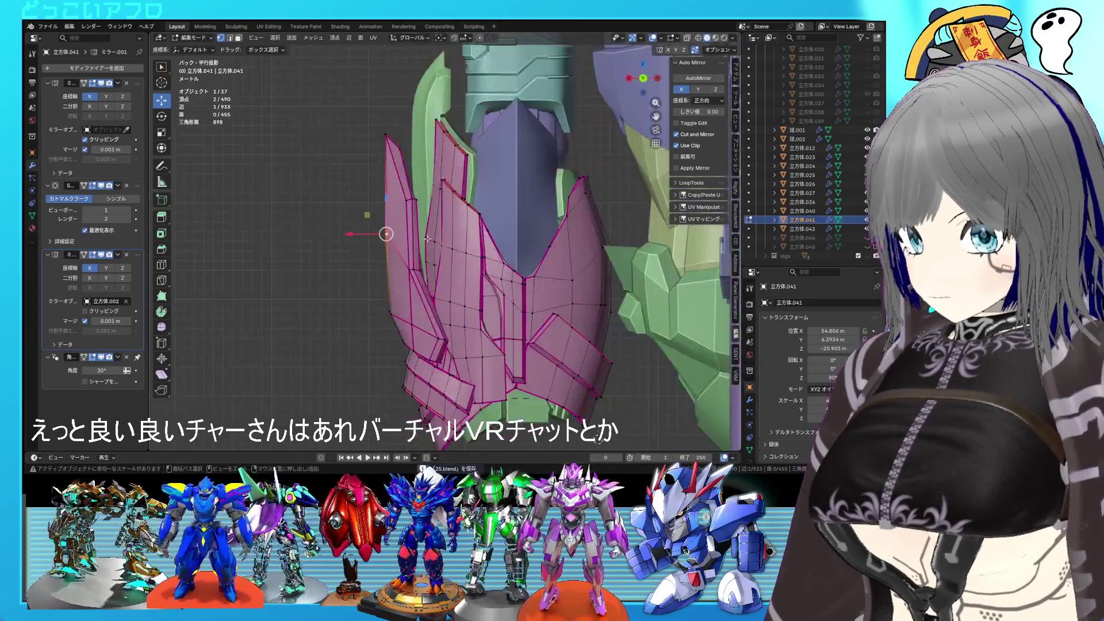
key(shift+z)
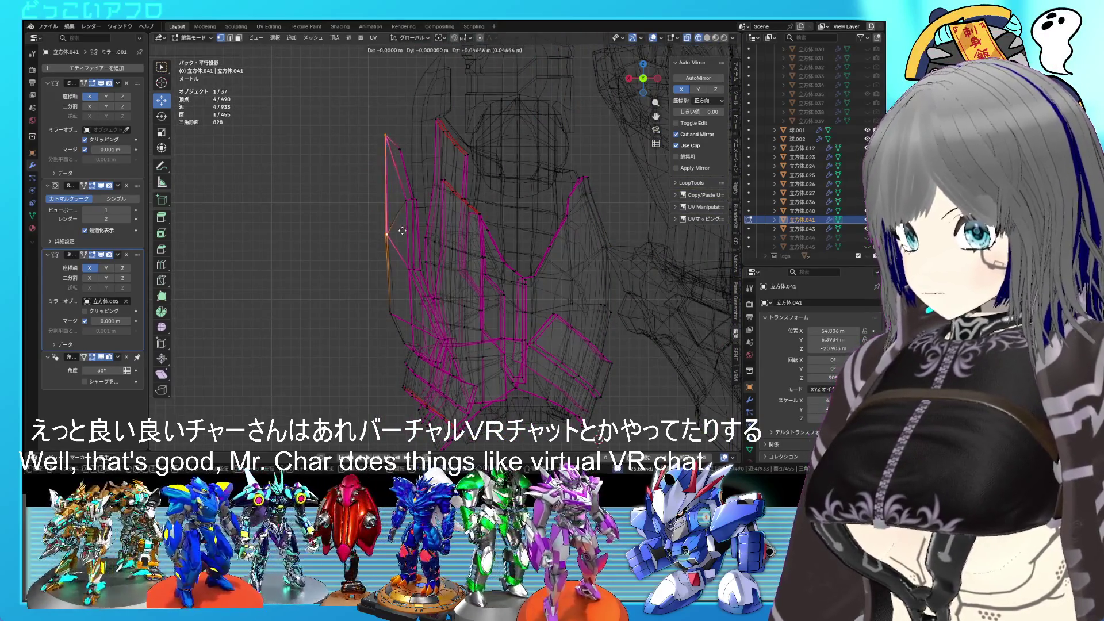
key(Escape)
key(Tab)
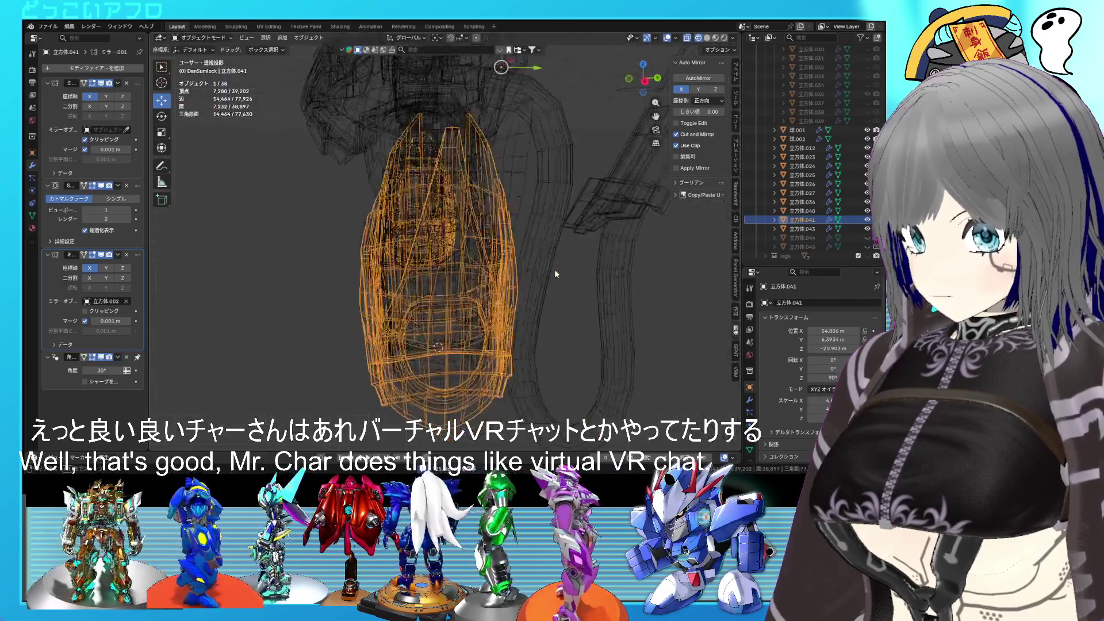
key(shift+z)
middle_drag(540, 281, 639, 261)
key(Tab)
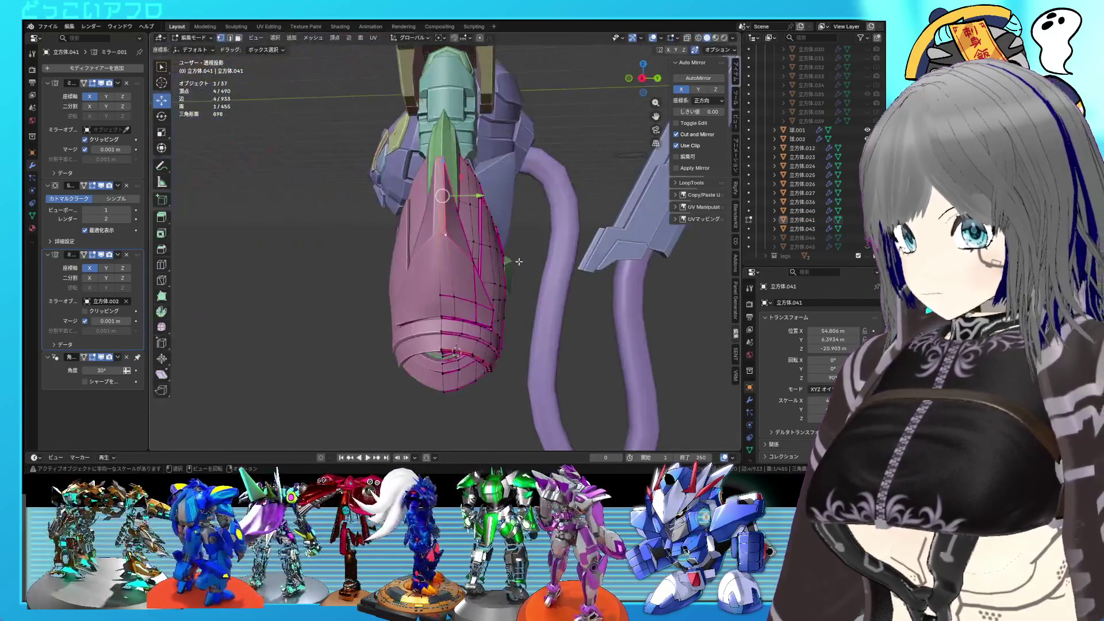
scroll(445, 216, up, 3)
- Mark the selected edges of the pink plate as sharp
key(ctrl+e)
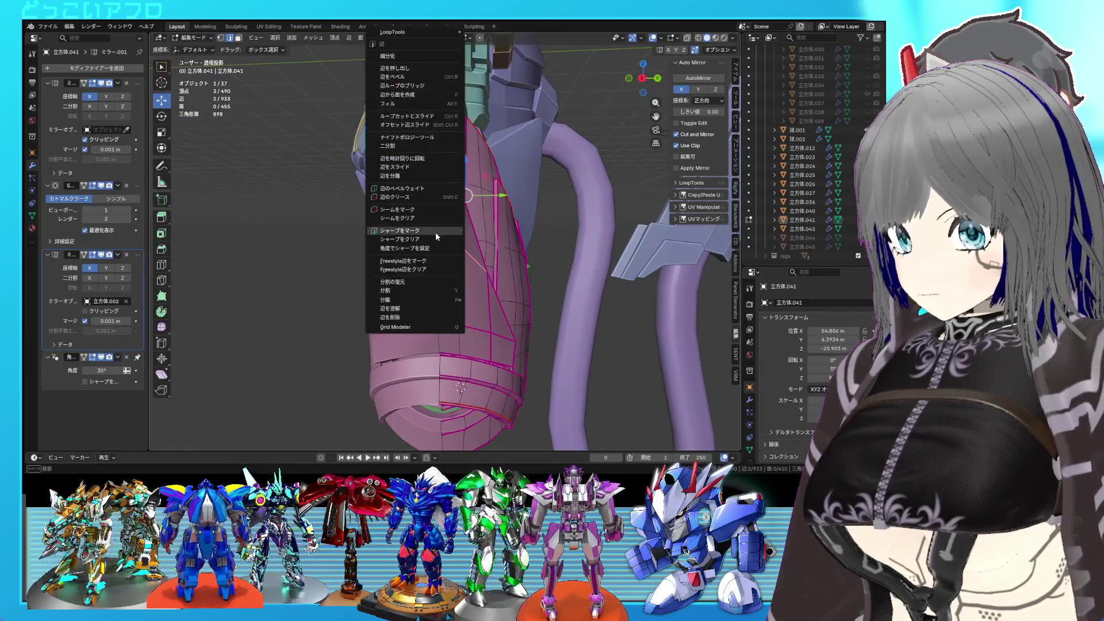
click(436, 233)
middle_drag(440, 242, 461, 235)
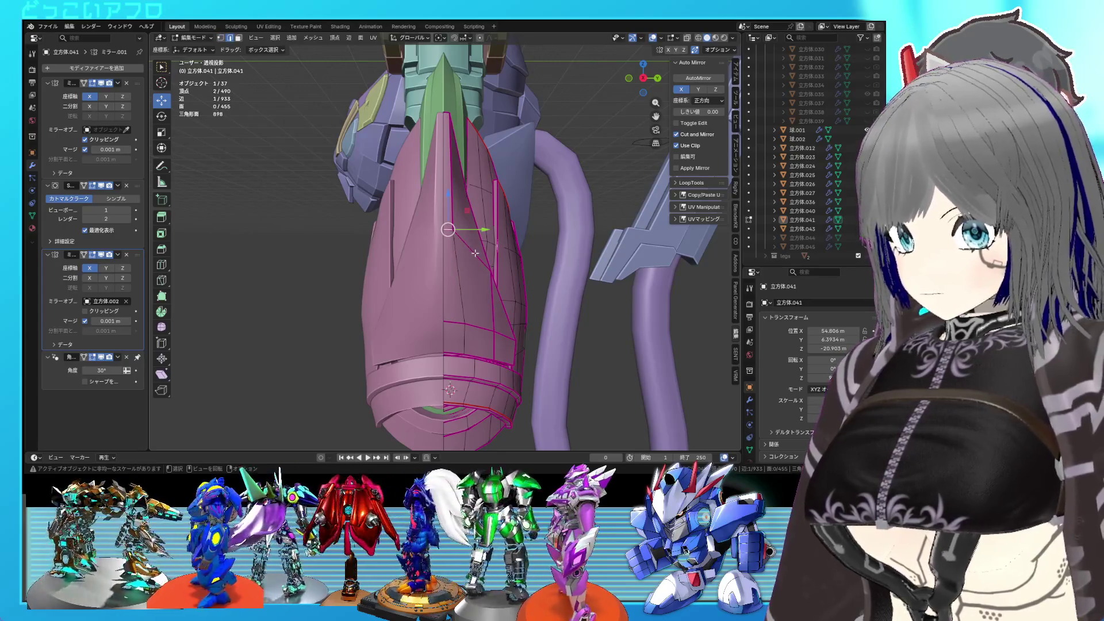
- Move the two selected vertices along the Y axis and save the file
drag(477, 235, 495, 231)
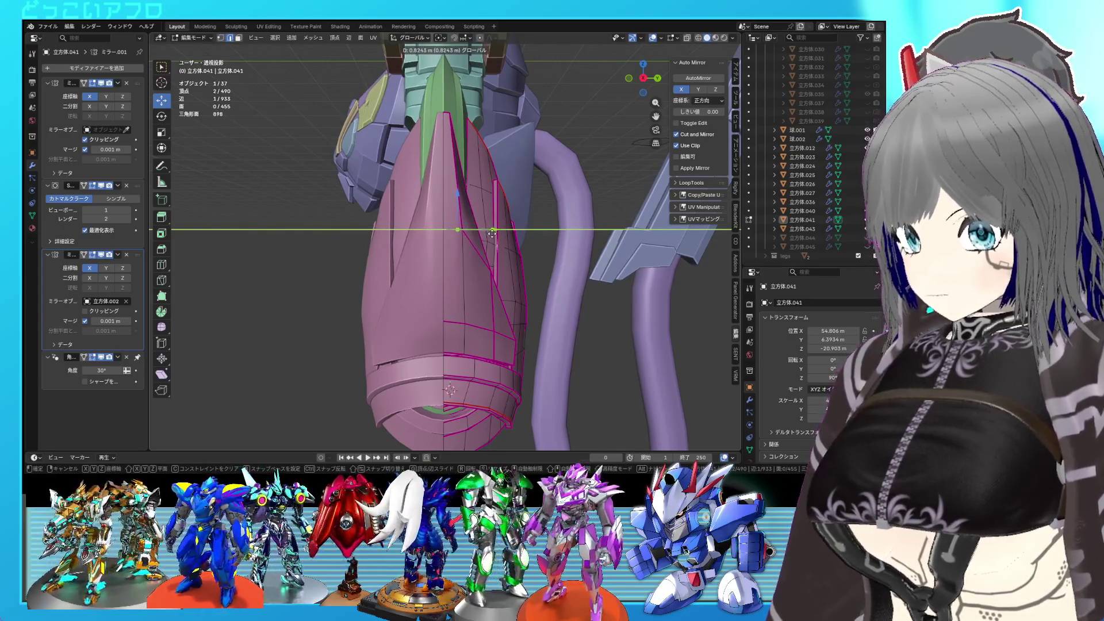
click(492, 232)
key(ctrl+s)
mouse_move(492, 233)
middle_down()
mouse_move(449, 241)
mouse_move(373, 216)
middle_up()
scroll(443, 241, up, 2)
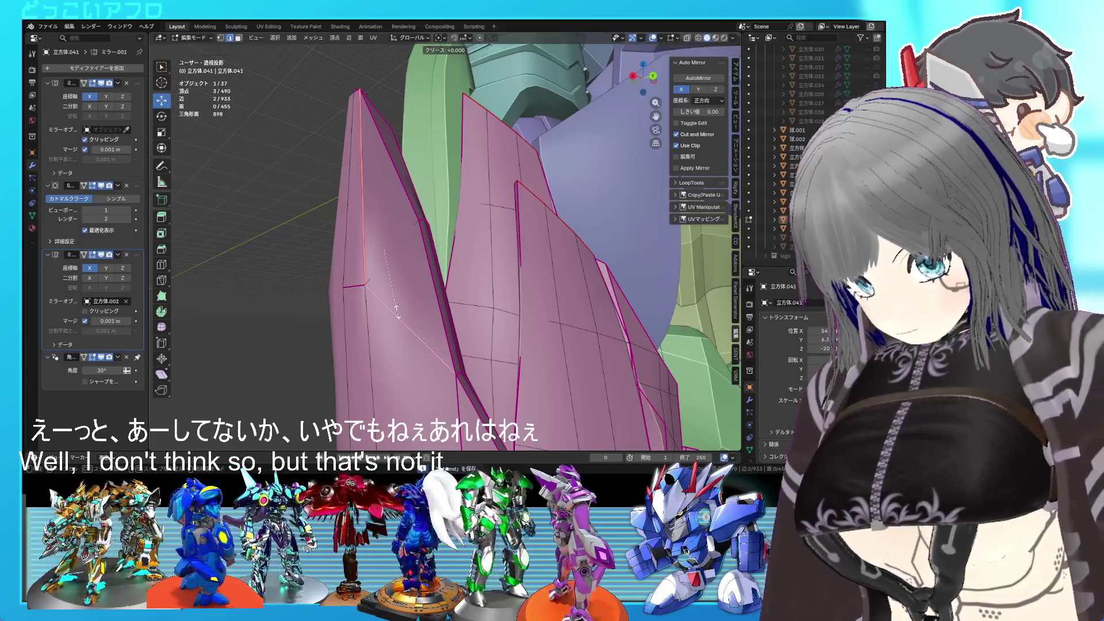
- Clear the crease on the short edge on the plate's left side to factor −1.000
key(j)
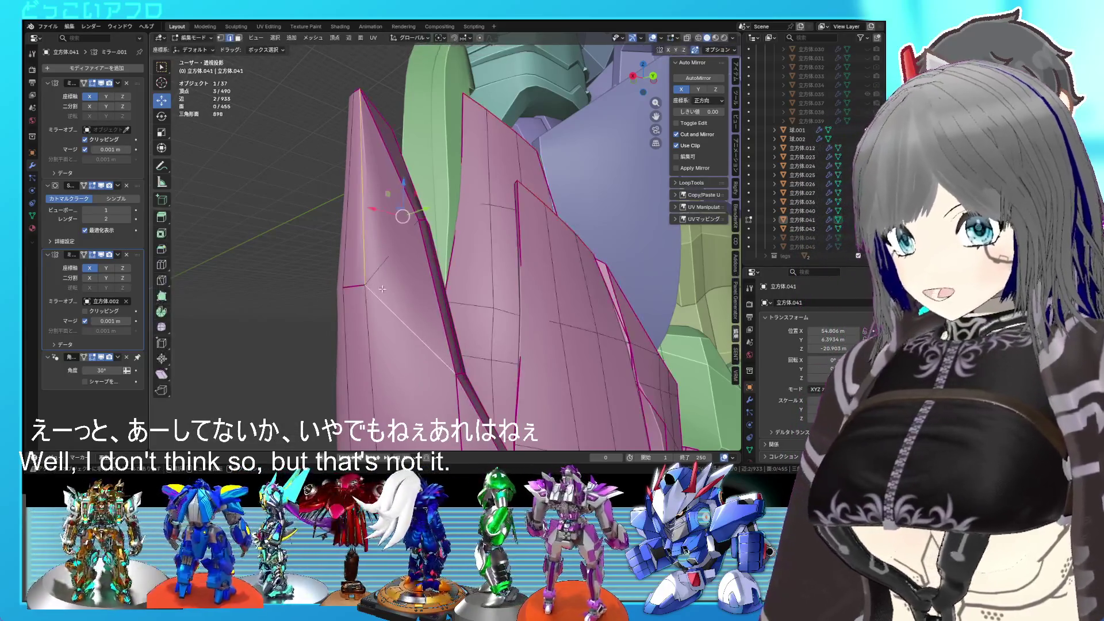
click(362, 287)
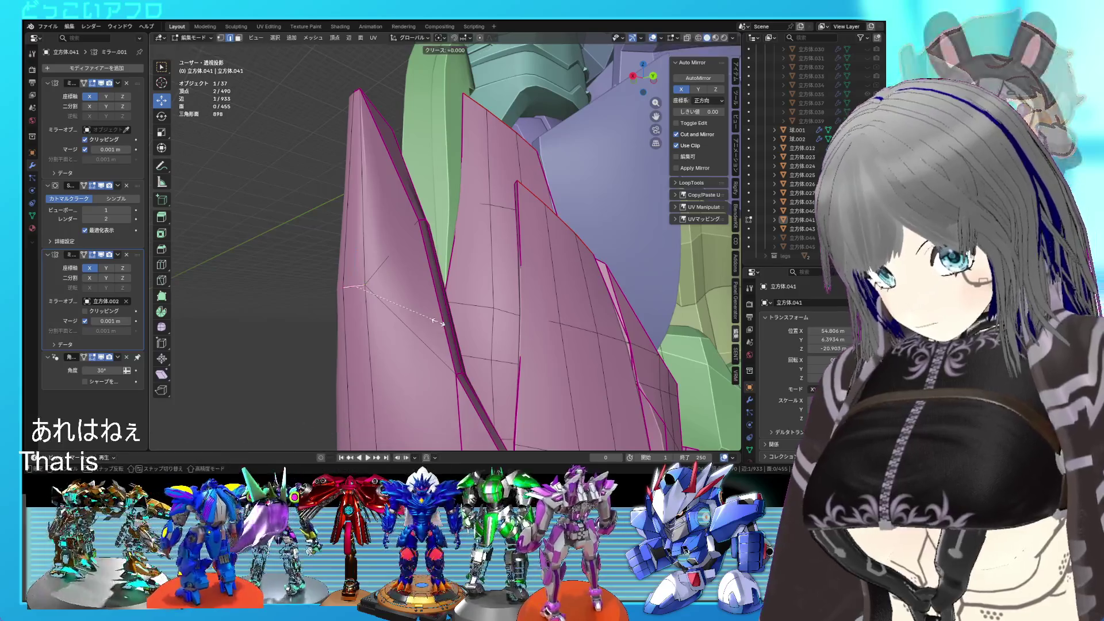
click(437, 322)
middle_drag(412, 106, 414, 223)
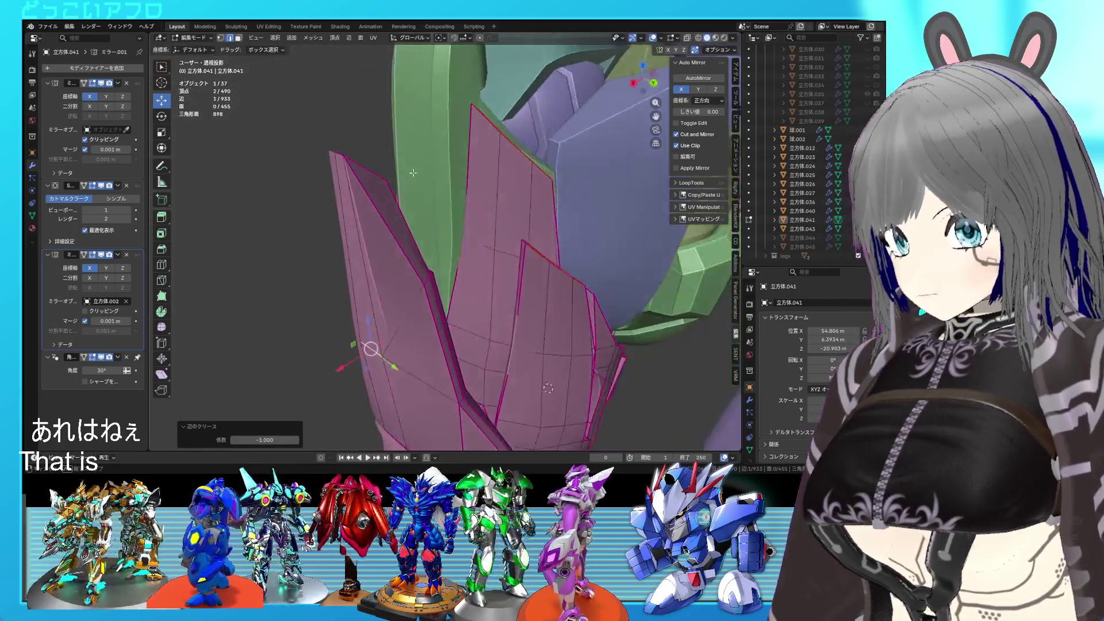
middle_drag(428, 292, 368, 265)
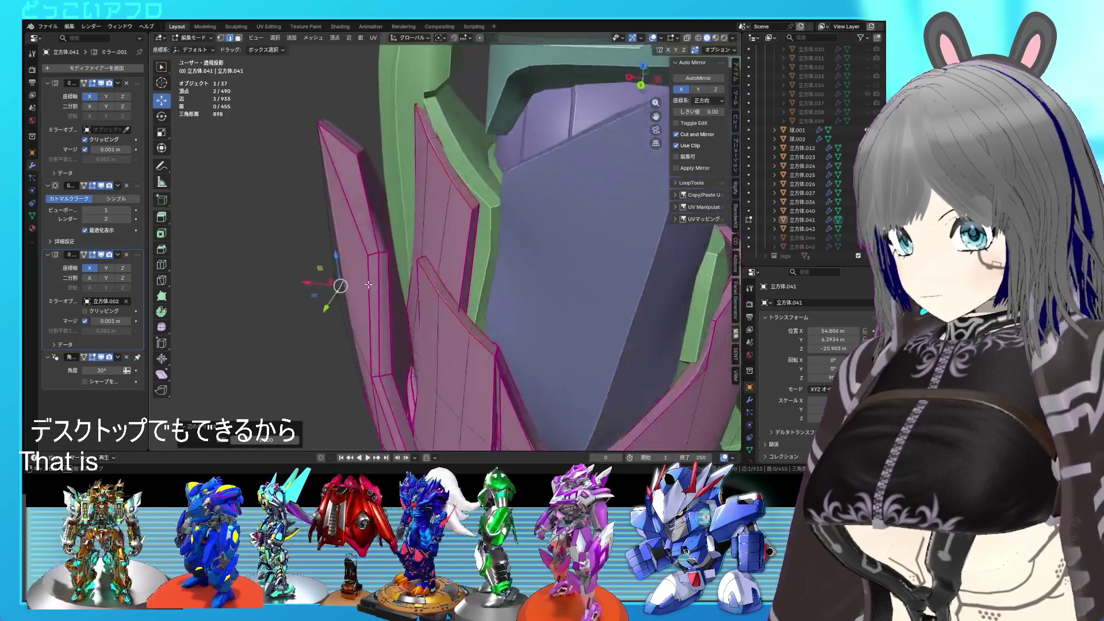
scroll(377, 244, up, 2)
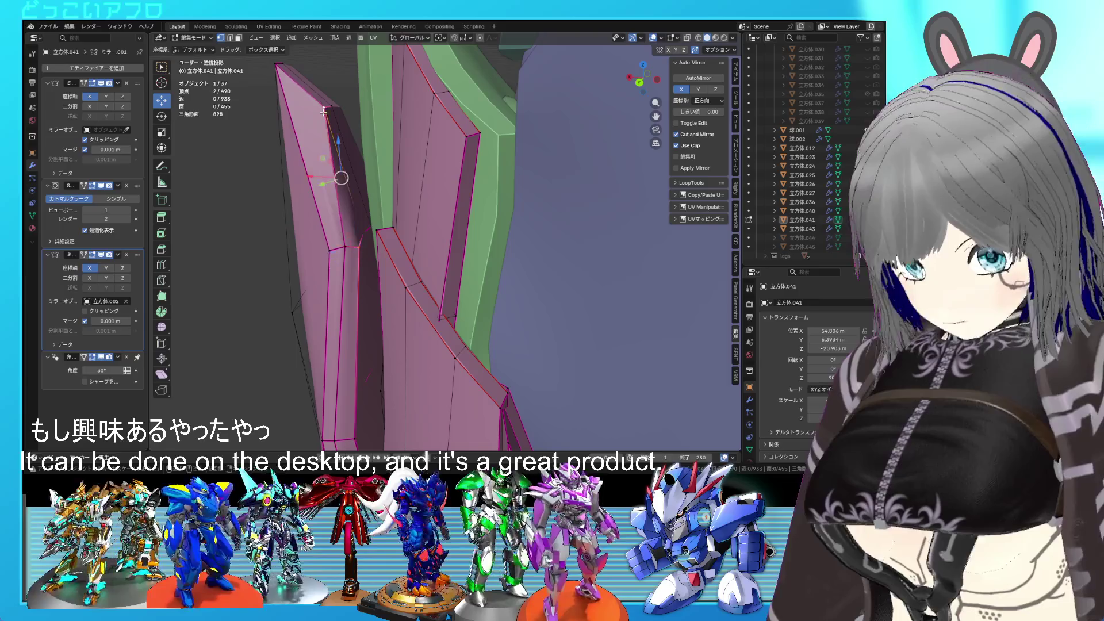
- Review the plates from the back and in perspective, cancelling a trial vertex move and extending the selection
key(Tab)
scroll(402, 233, up, 3)
middle_drag(402, 233, 423, 234)
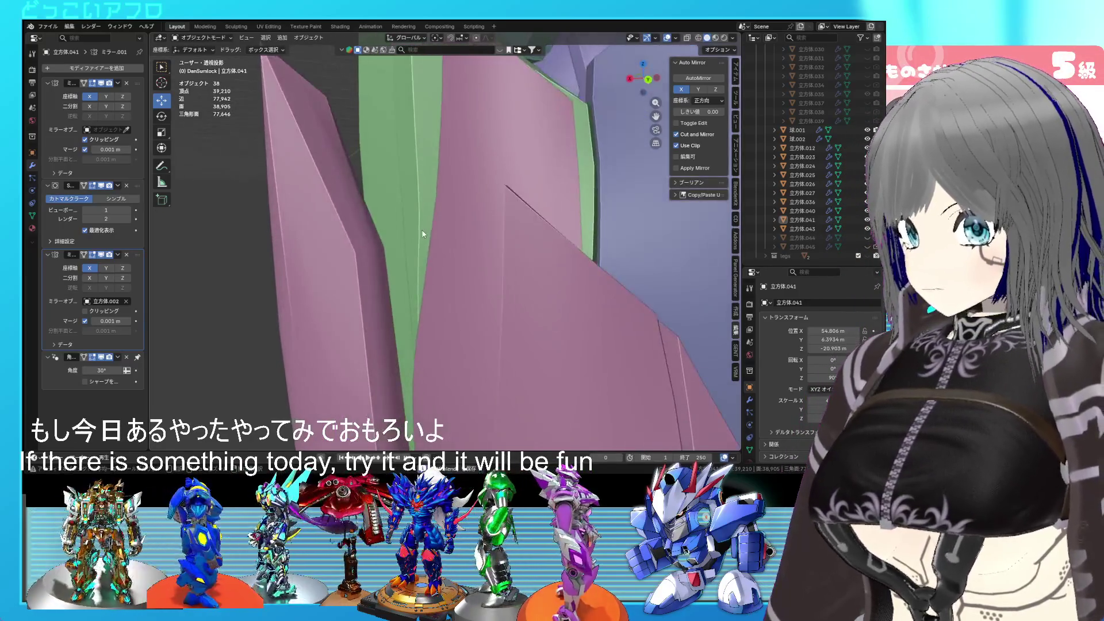
scroll(422, 234, down, 3)
key(Tab)
key(ctrl+KP_1)
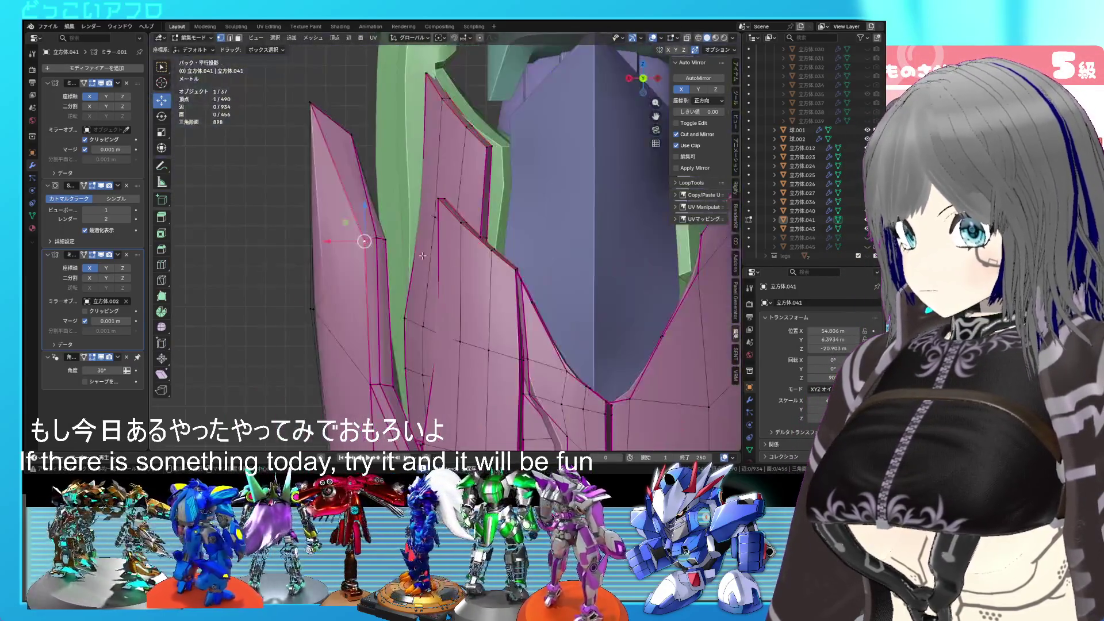
key(g)
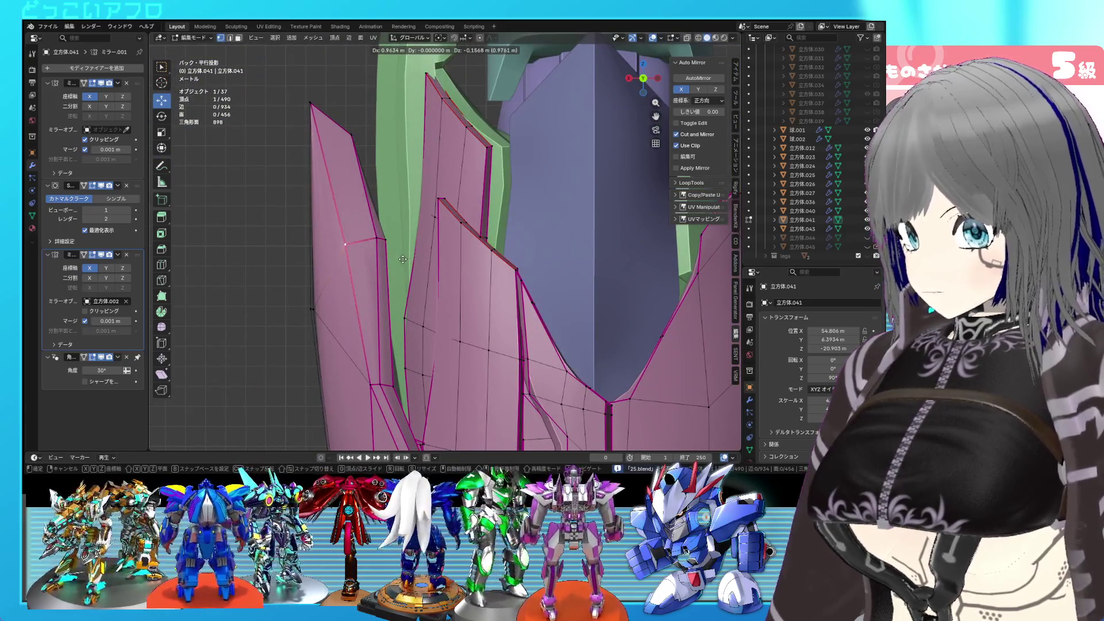
key(Escape)
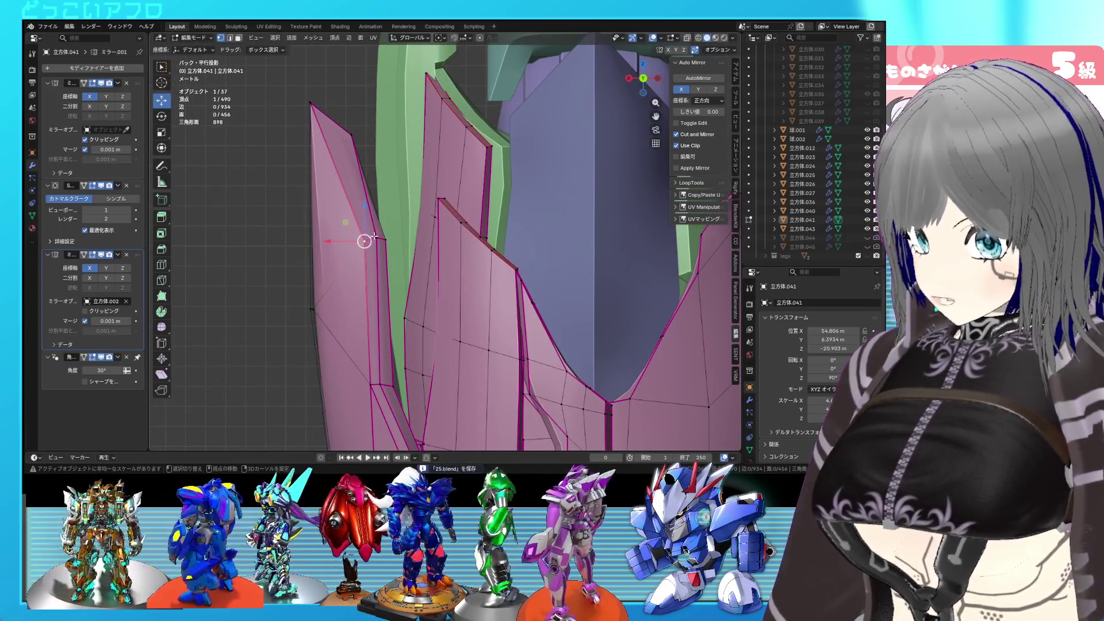
key(Tab)
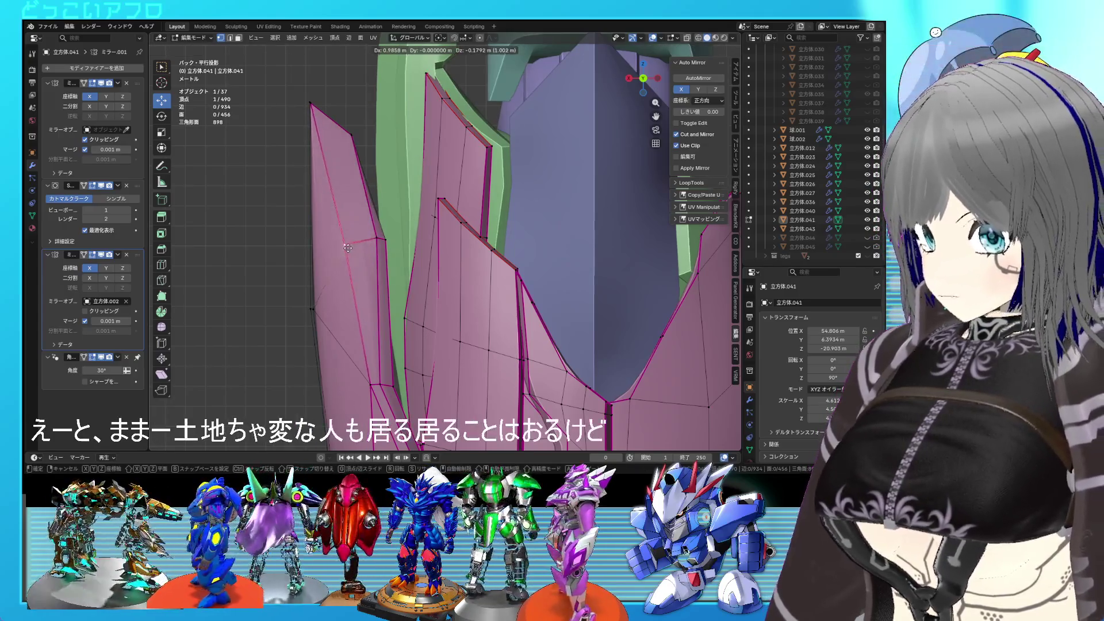
middle_drag(364, 241, 487, 275)
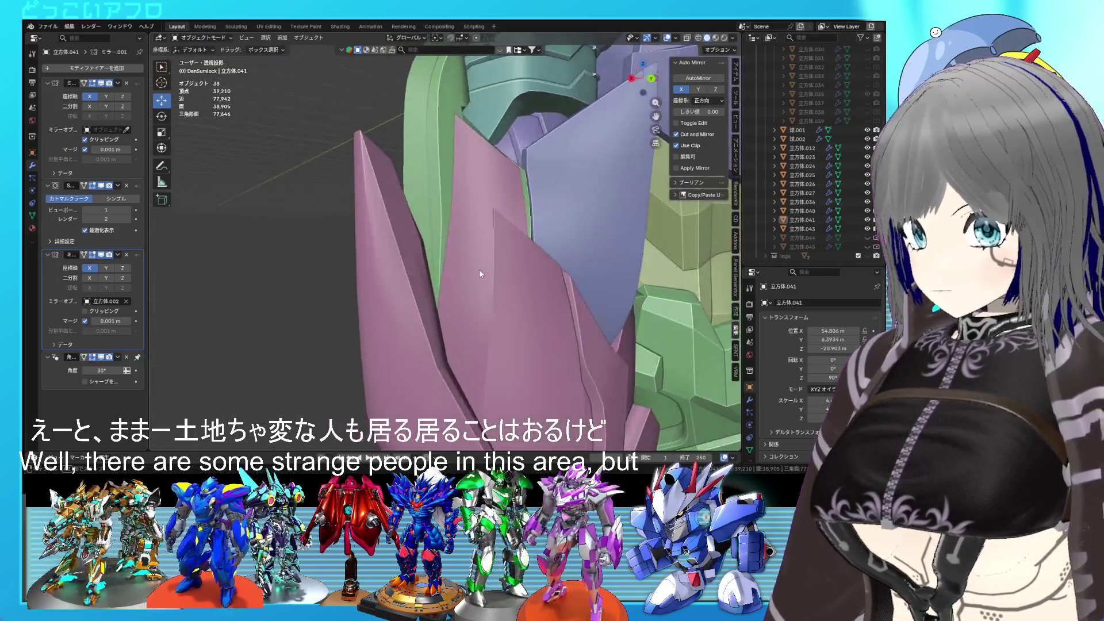
key(Tab)
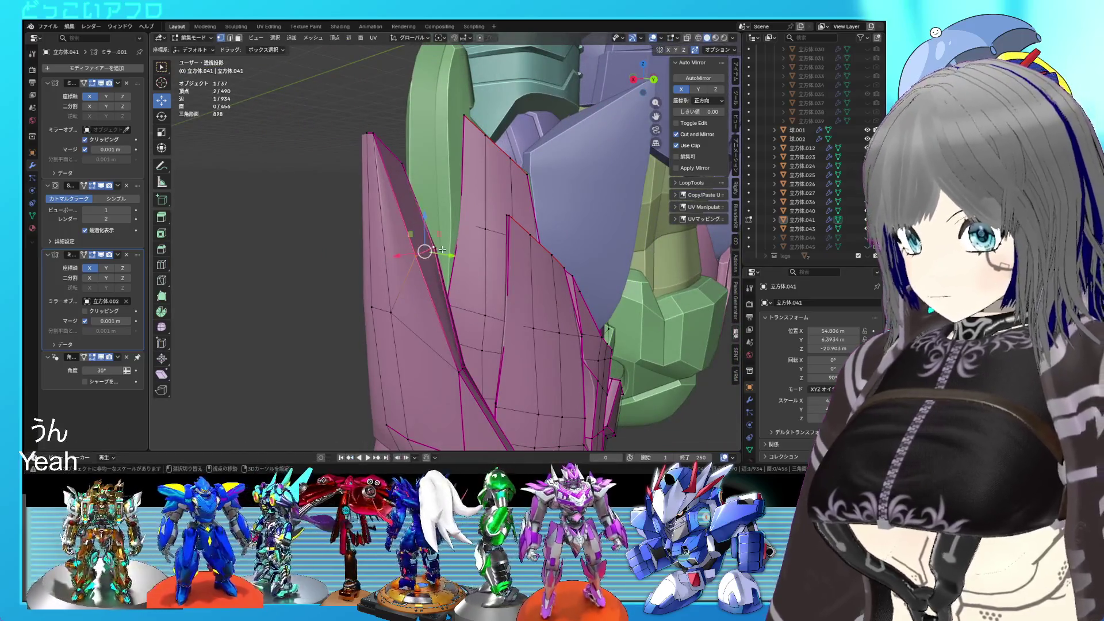
key(alt+z)
- Push the selected spike vertices back along Y and review the reshaped plate
middle_drag(426, 247, 504, 254)
shift+click(503, 254)
key(alt+z)
drag(497, 255, 493, 255)
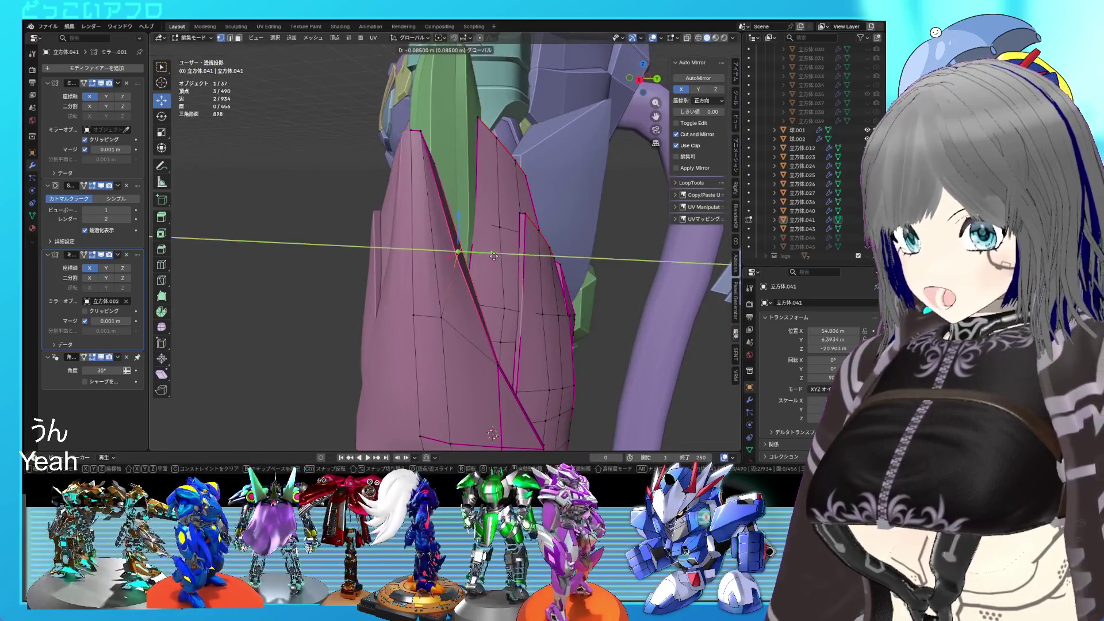
click(492, 255)
key(Tab)
mouse_move(492, 255)
middle_down()
mouse_move(592, 226)
mouse_move(601, 239)
mouse_move(411, 246)
middle_up()
- Slide a vertex along its edge and select the spike edge's vertex path in X-ray back view
key(Tab)
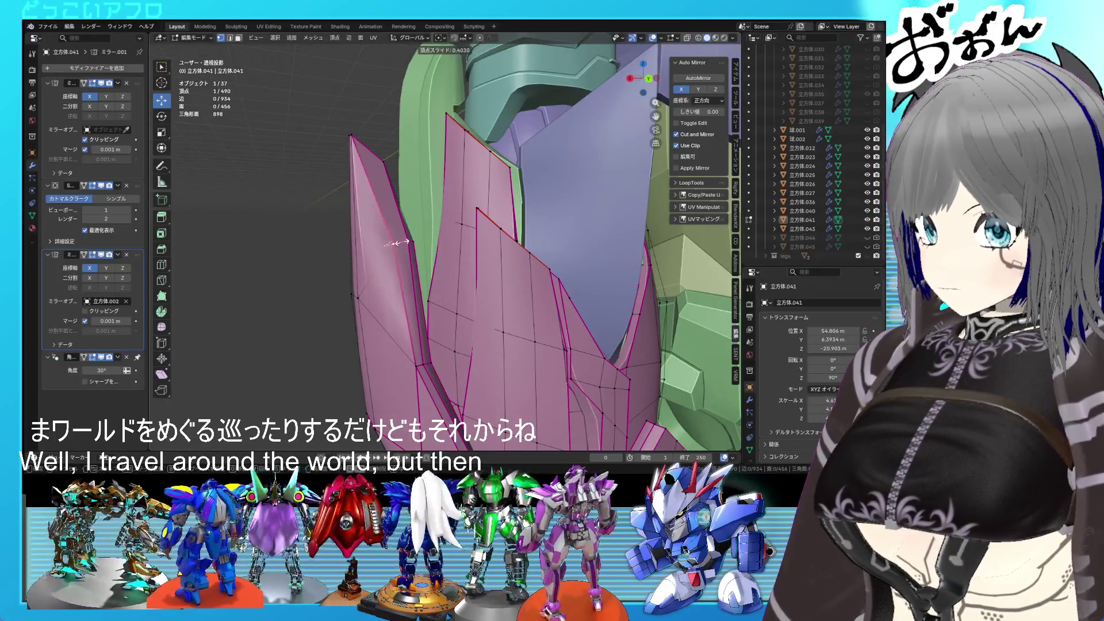
click(404, 242)
middle_drag(405, 242, 420, 279)
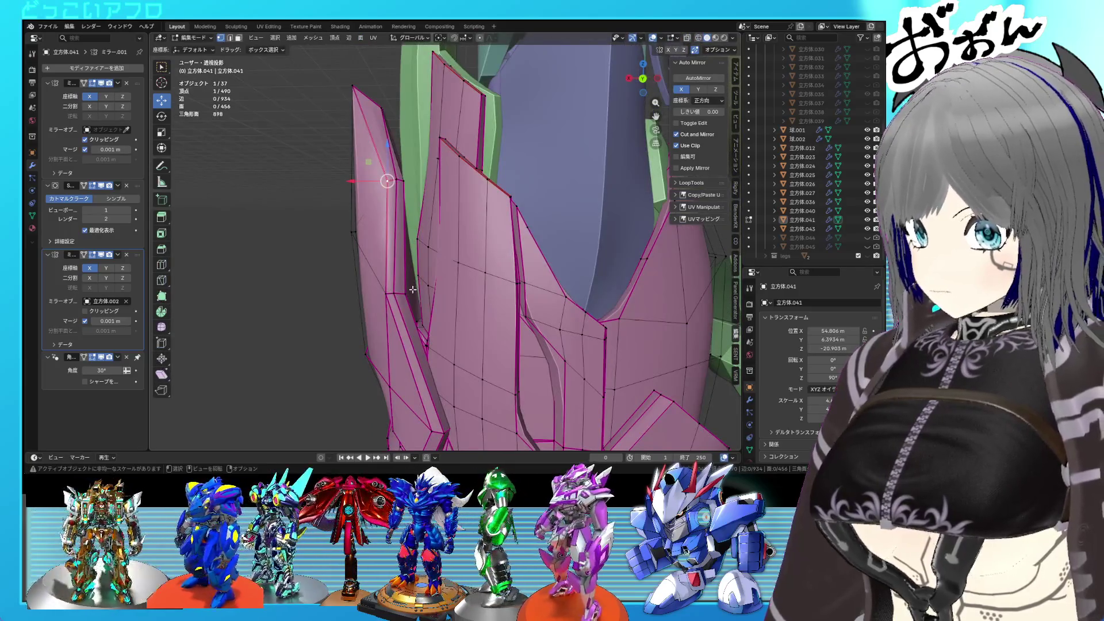
key(alt+z)
ctrl+click(404, 277)
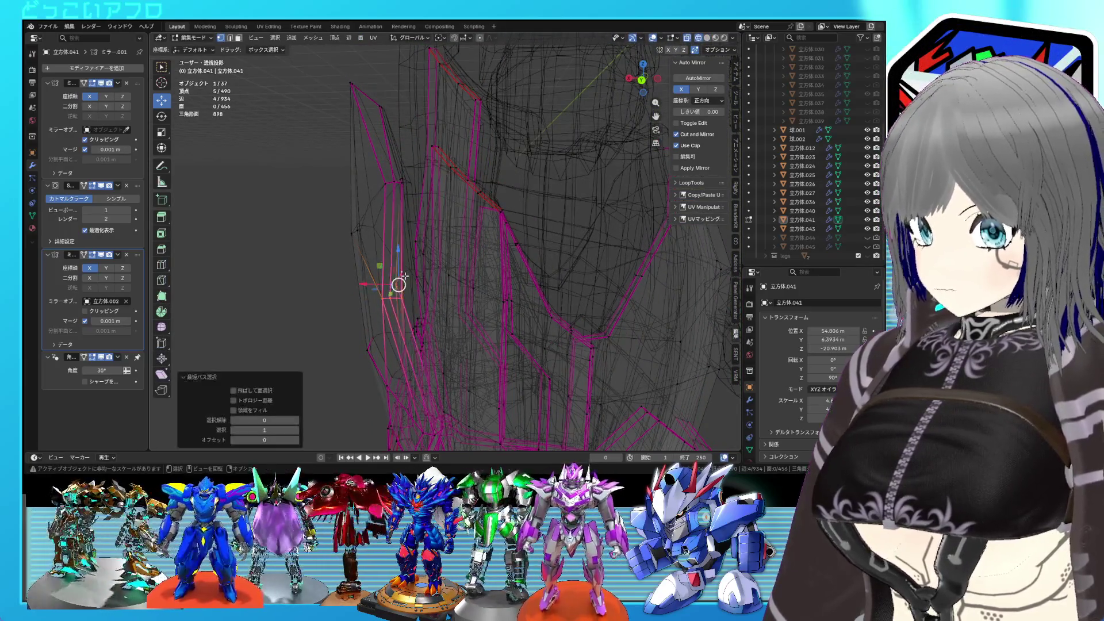
key(alt+z)
key(ctrl+KP_1)
key(alt+z)
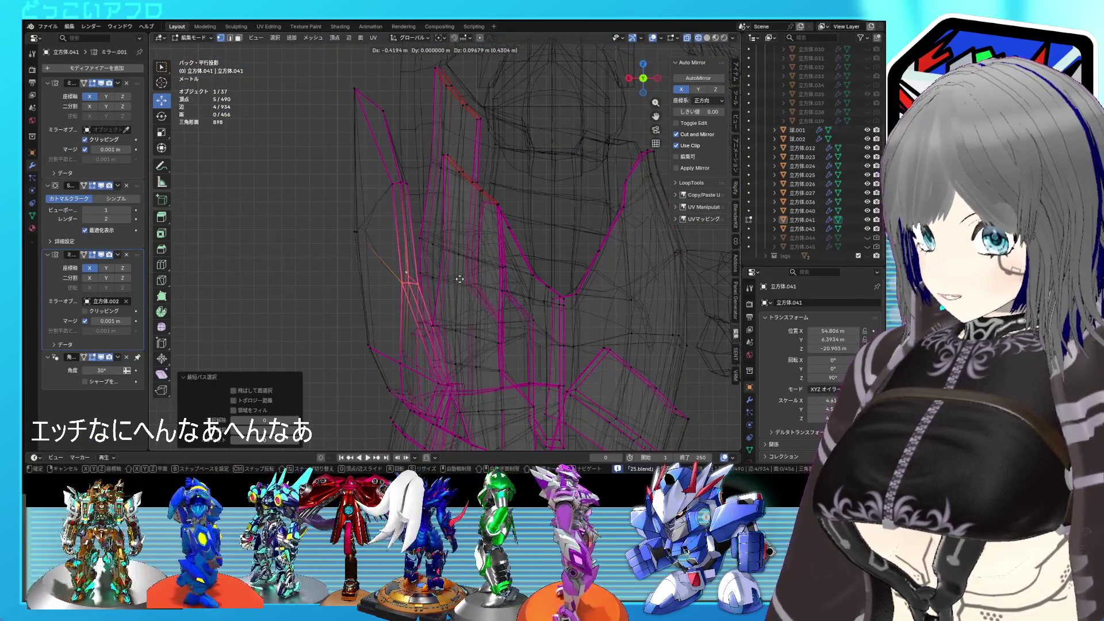
key(Tab)
key(alt+z)
- Edge-slide the selected loop by factor −0.534 from the back view in edge select mode
mouse_move(461, 279)
middle_down()
mouse_move(495, 299)
mouse_move(523, 285)
mouse_move(523, 309)
middle_up()
scroll(495, 299, up, 3)
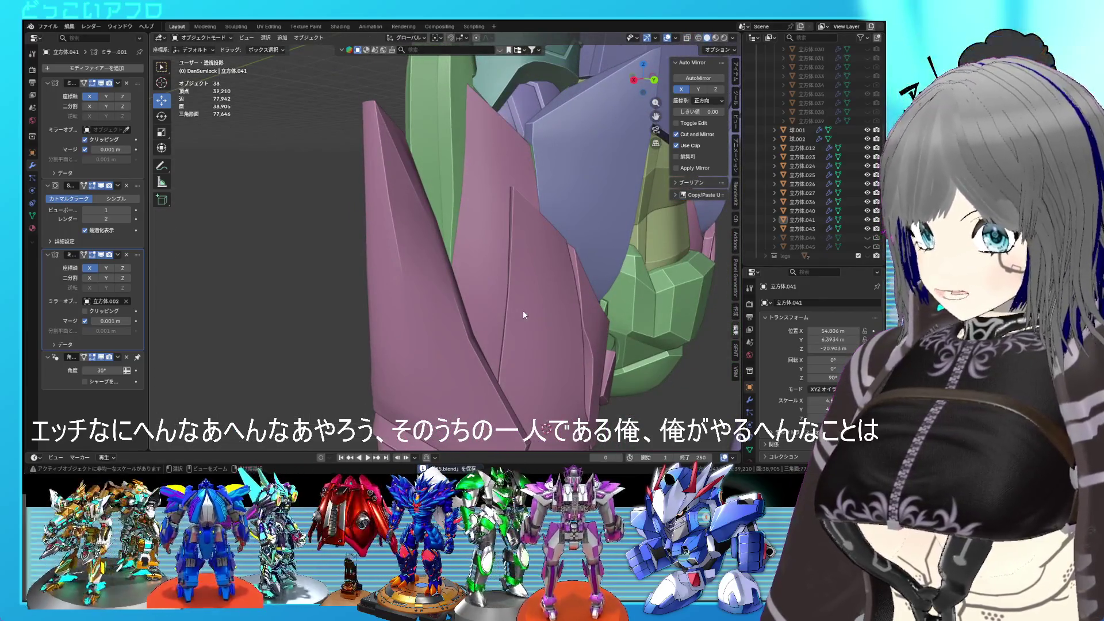
key(Tab)
key(2)
middle_drag(428, 241, 399, 169)
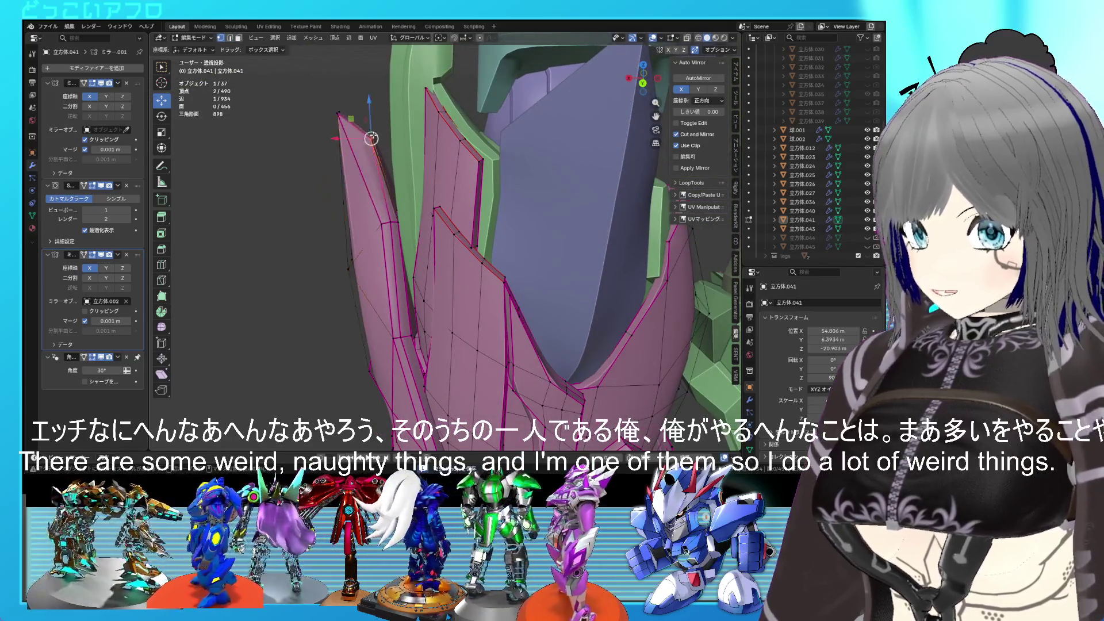
key(ctrl+KP_1)
key(g)
key(g)
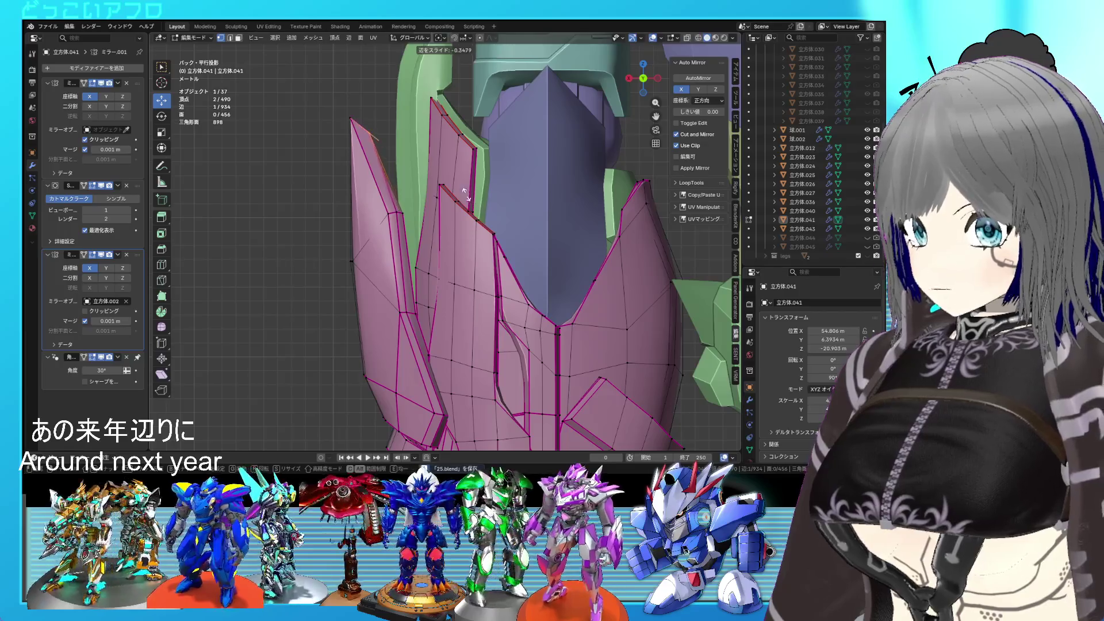
click(459, 188)
middle_drag(465, 212, 527, 228)
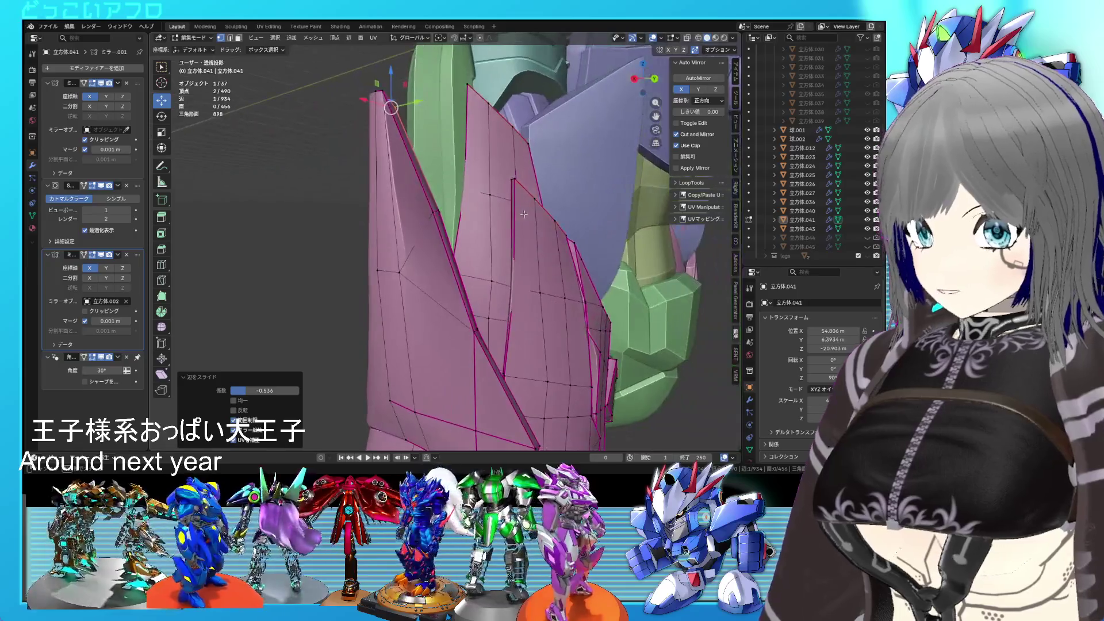
- Orbit around the plate in object and edit mode to inspect the gaps between spikes
key(Tab)
middle_drag(449, 257, 458, 243)
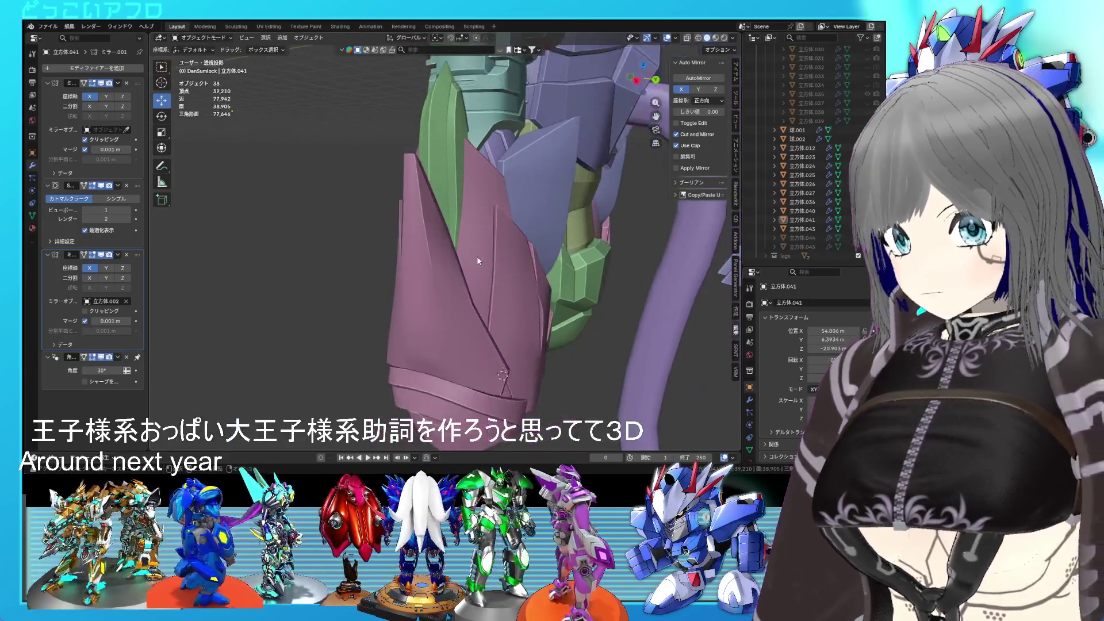
key(Tab)
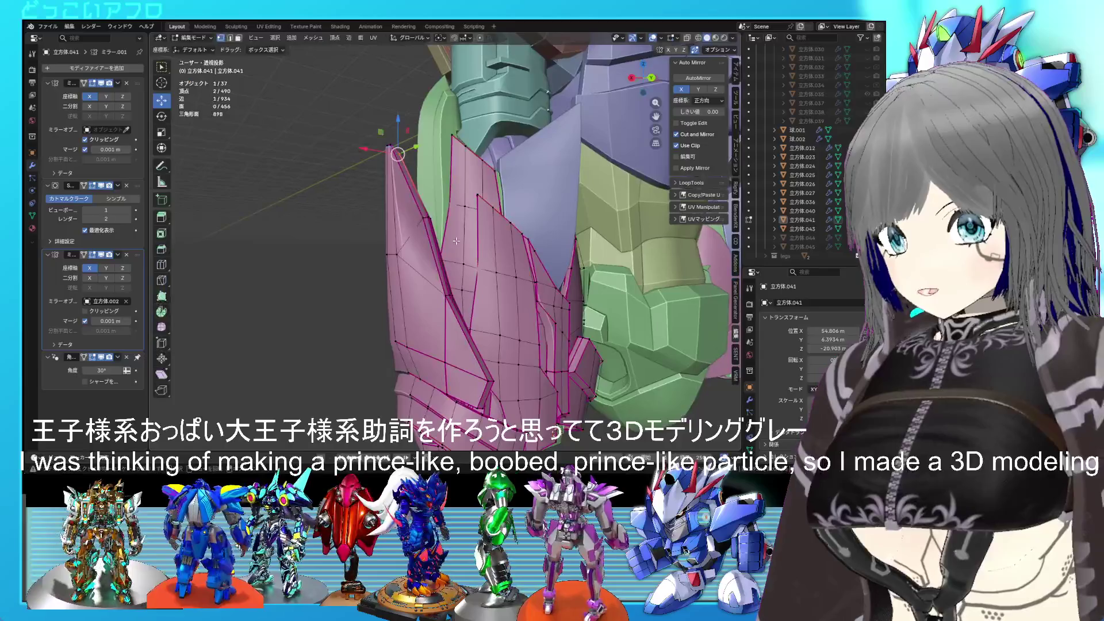
middle_drag(458, 243, 478, 242)
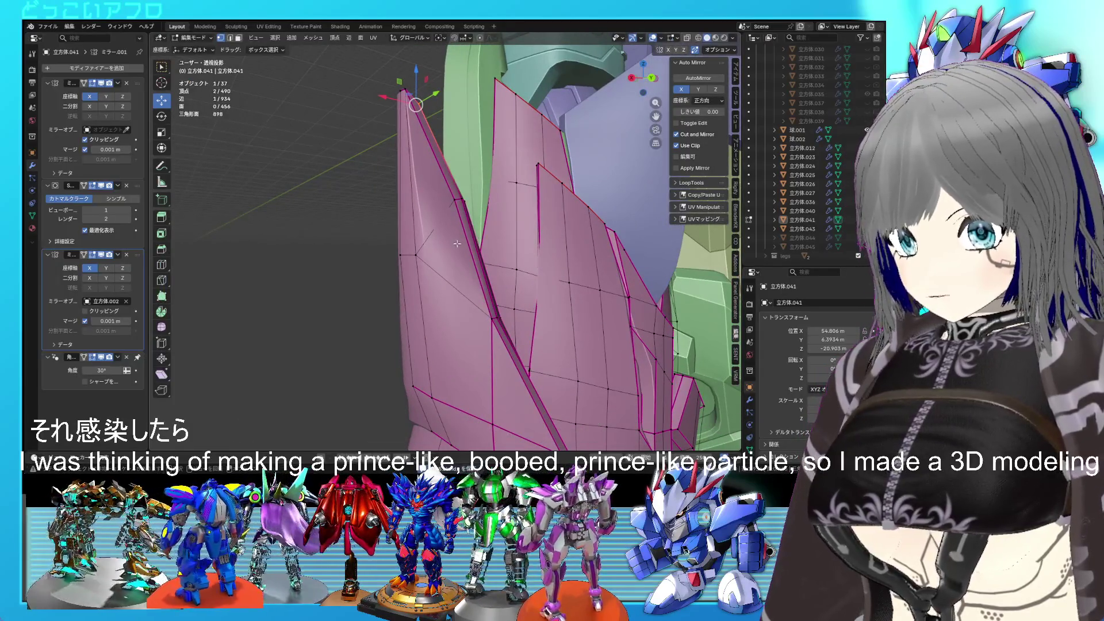
middle_drag(451, 246, 463, 259)
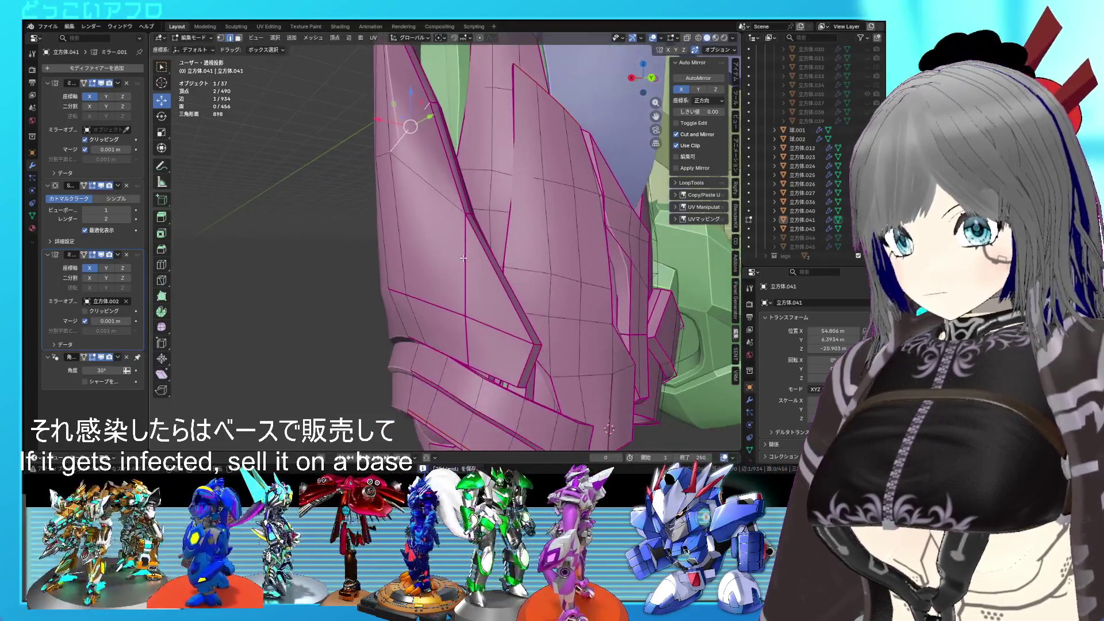
middle_drag(464, 329, 505, 255)
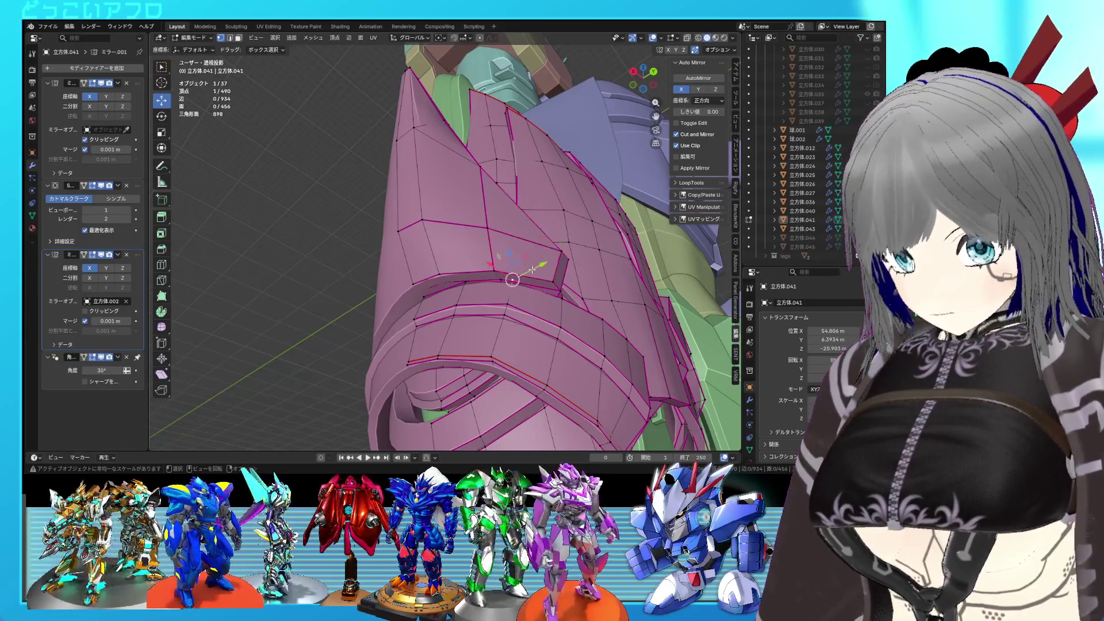
click(539, 269)
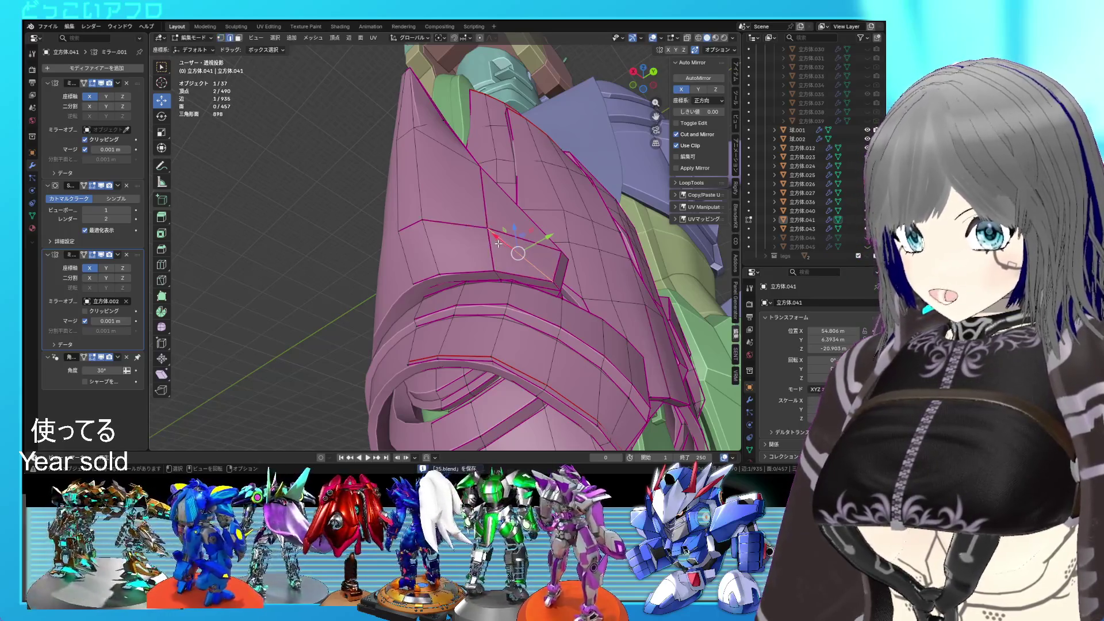
mouse_move(539, 254)
middle_down()
mouse_move(493, 277)
mouse_move(579, 287)
mouse_move(562, 263)
middle_up()
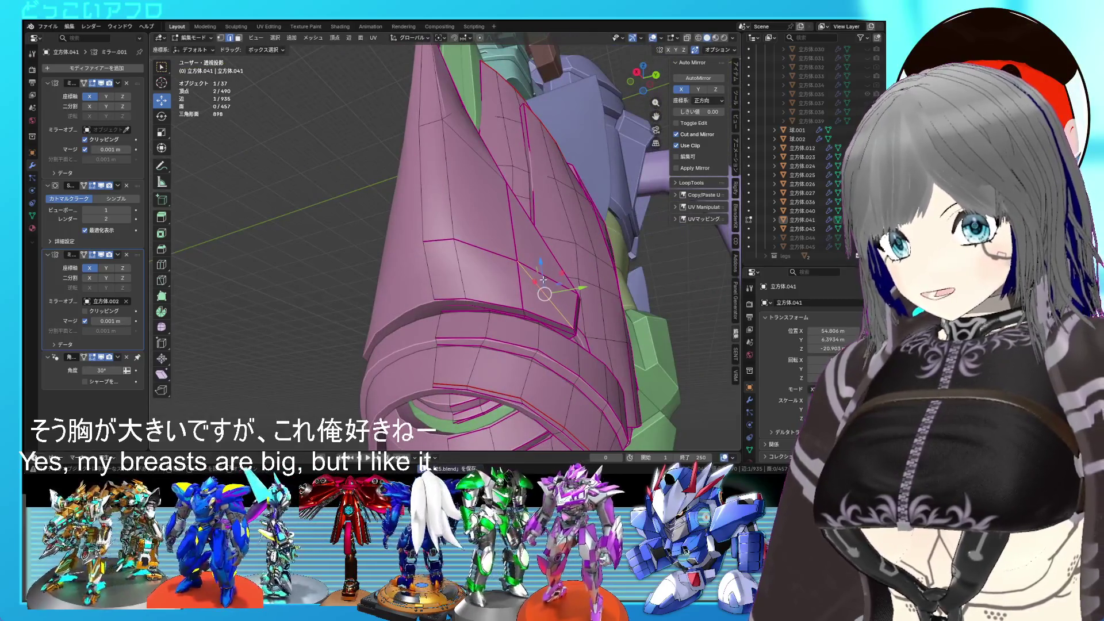
mouse_move(562, 263)
middle_down()
mouse_move(496, 289)
mouse_move(449, 268)
middle_up()
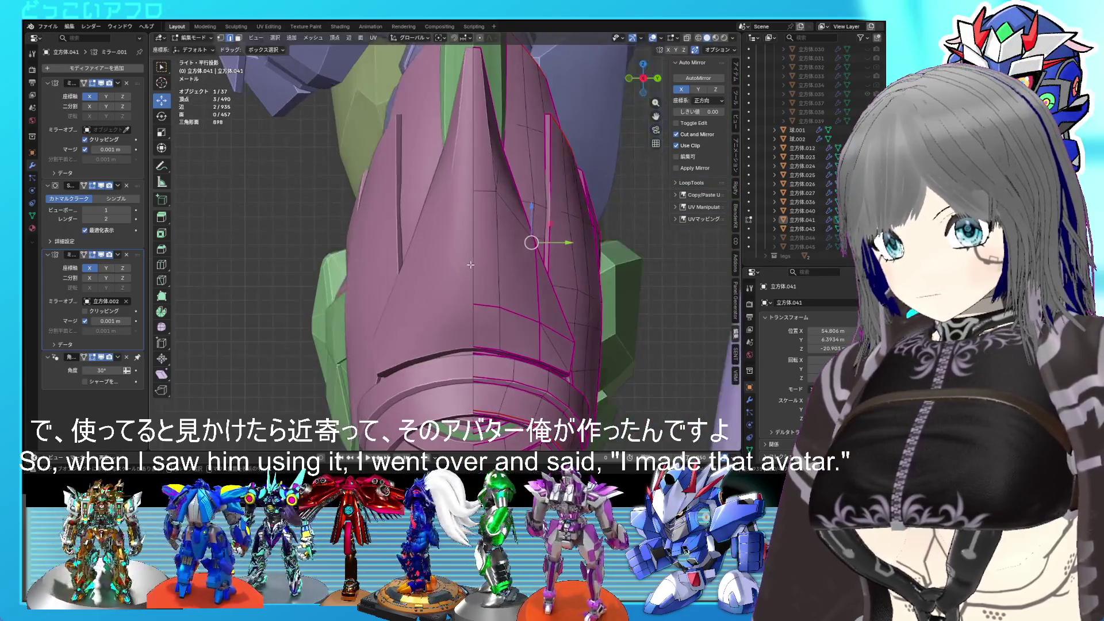
key(ctrl+KP_1)
mouse_move(450, 259)
middle_down()
mouse_move(451, 269)
mouse_move(498, 259)
middle_up()
- Move the spike vertices in X-ray back view, then return to solid shading
key(shift+z)
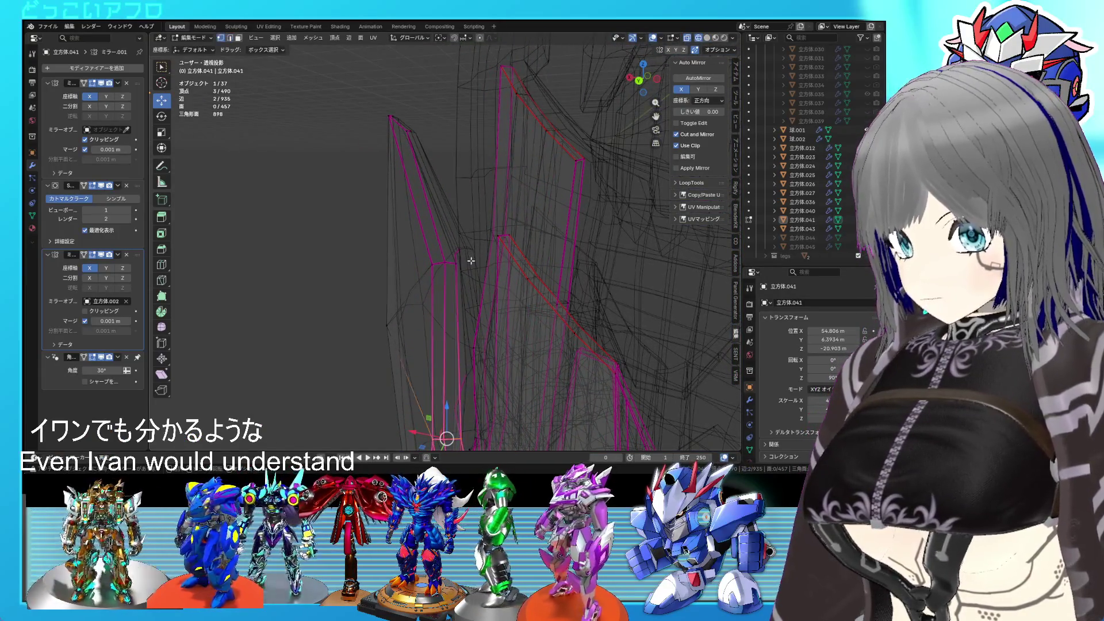
key(ctrl+KP_1)
key(shift+z)
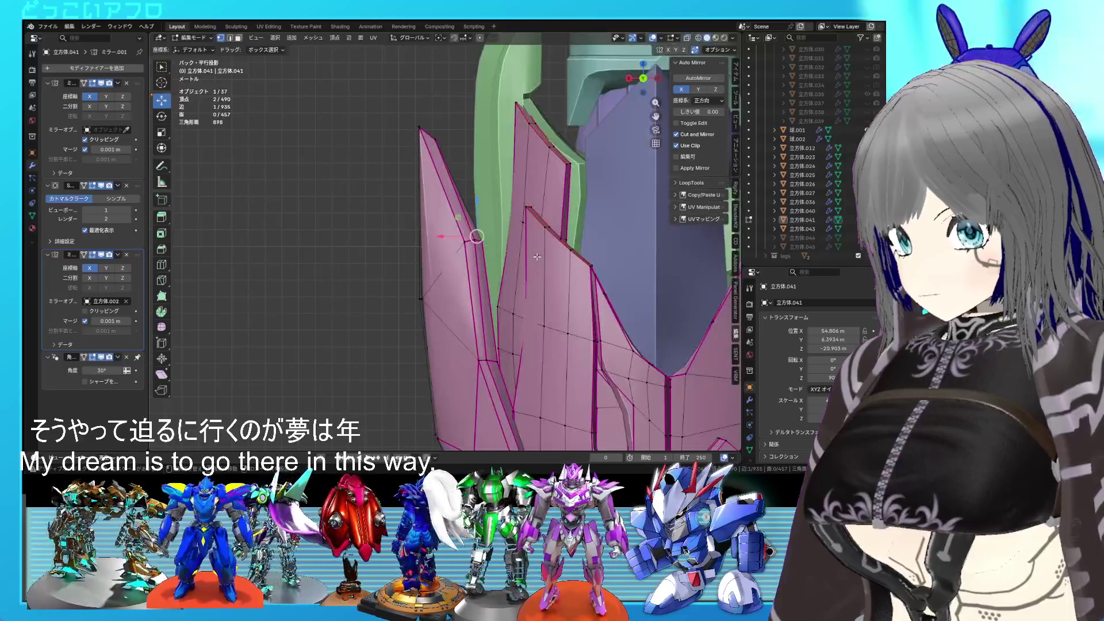
key(shift+z)
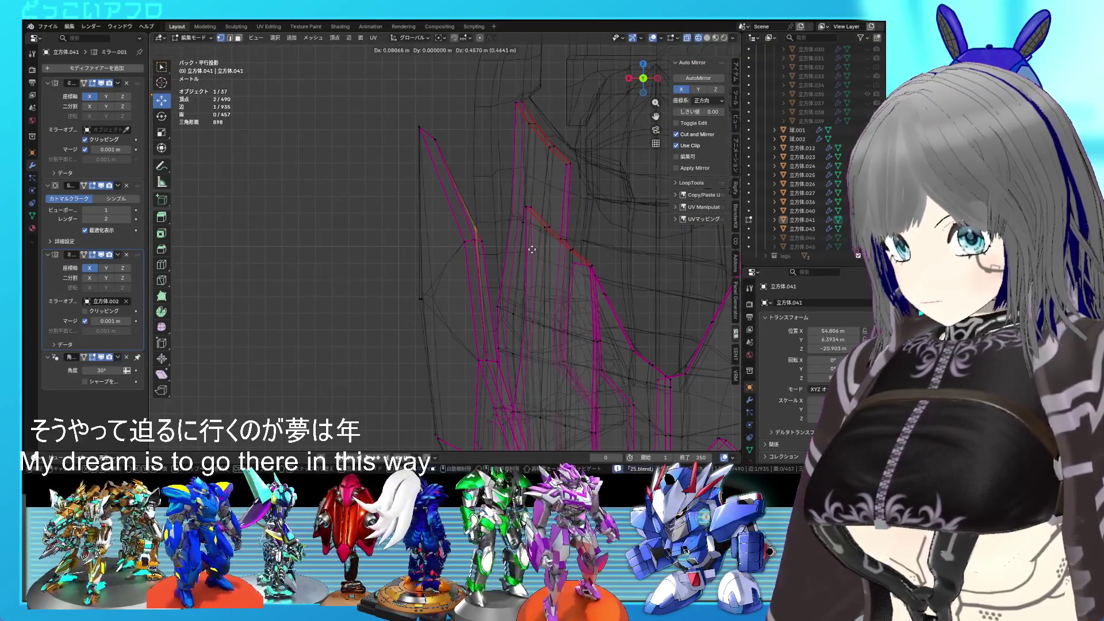
click(526, 224)
mouse_move(451, 178)
middle_down()
mouse_move(424, 178)
mouse_move(438, 190)
middle_up()
key(shift+z)
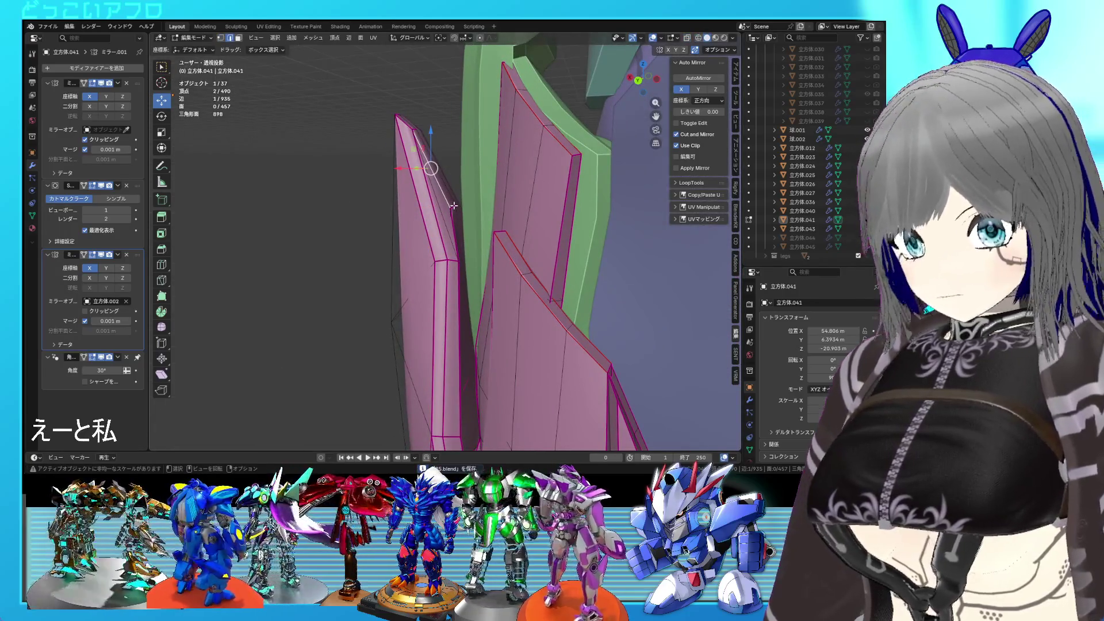
- Orbit closer and select a vertex on the pink plate in edit mode
key(Tab)
middle_drag(454, 205, 431, 293)
key(Tab)
click(431, 293)
key(Tab)
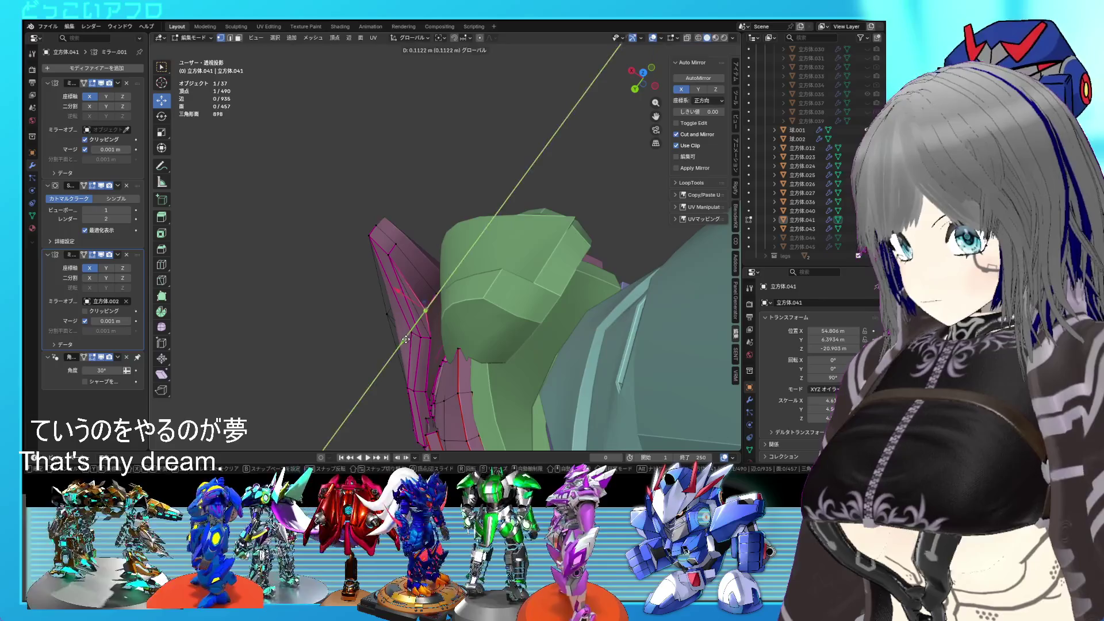
middle_drag(456, 313, 501, 288)
key(Tab)
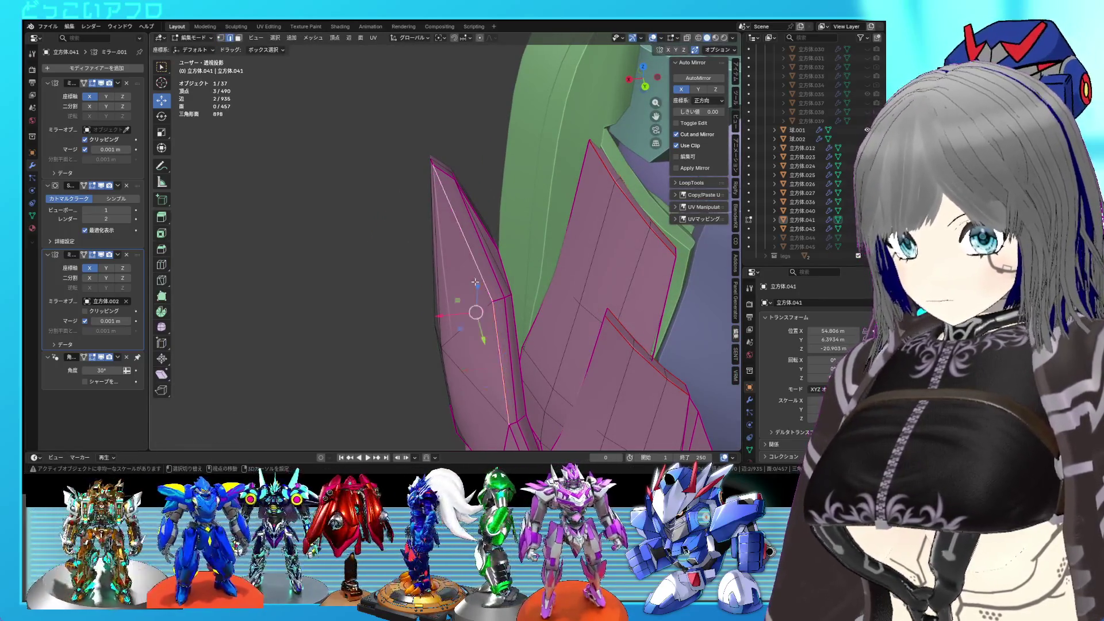
- Set the selected edge's crease to −1
key(shift+e)
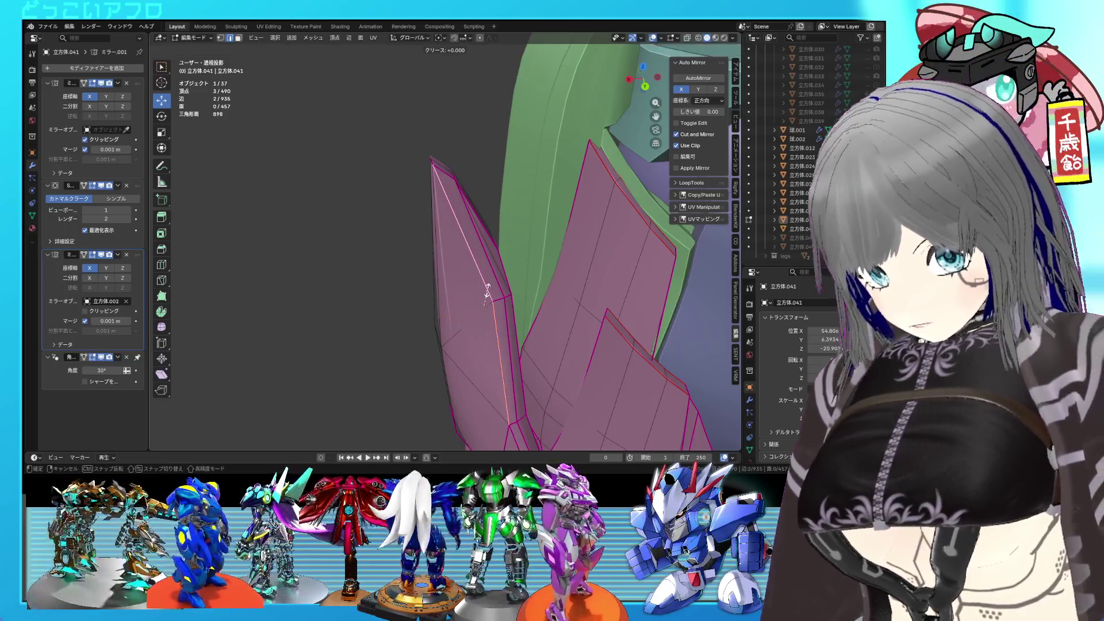
text(-1)
key(Return)
right_click(488, 289)
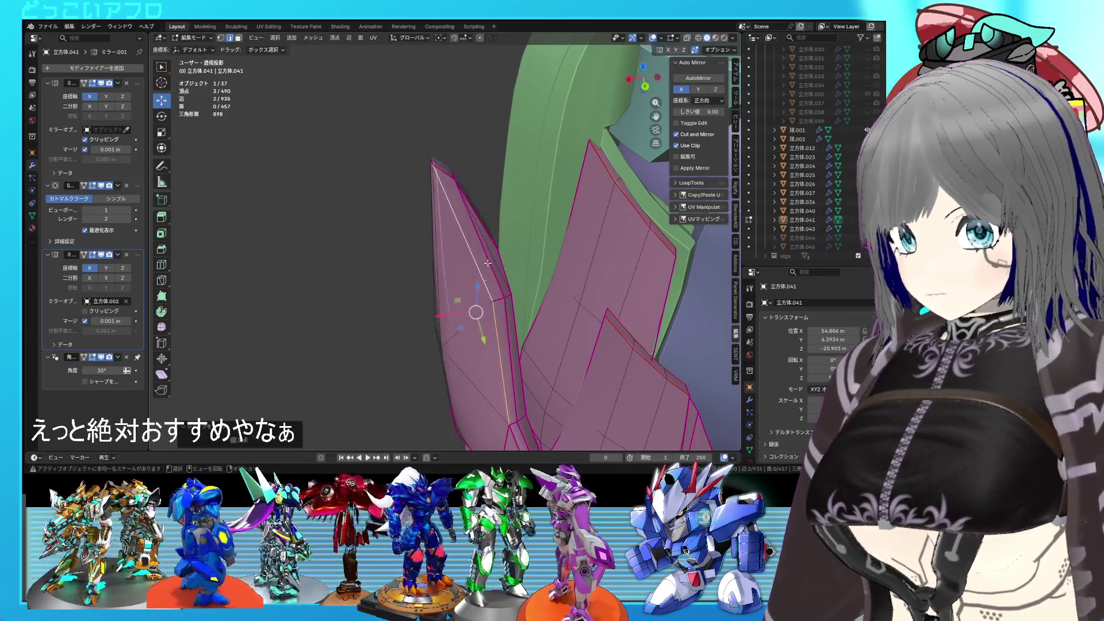
- Move another vertex about 0.215 m, then return to object mode and view the whole pink part
mouse_move(487, 288)
middle_down()
mouse_move(506, 261)
mouse_move(488, 265)
mouse_move(493, 288)
mouse_move(518, 298)
mouse_move(612, 267)
middle_up()
click(479, 300)
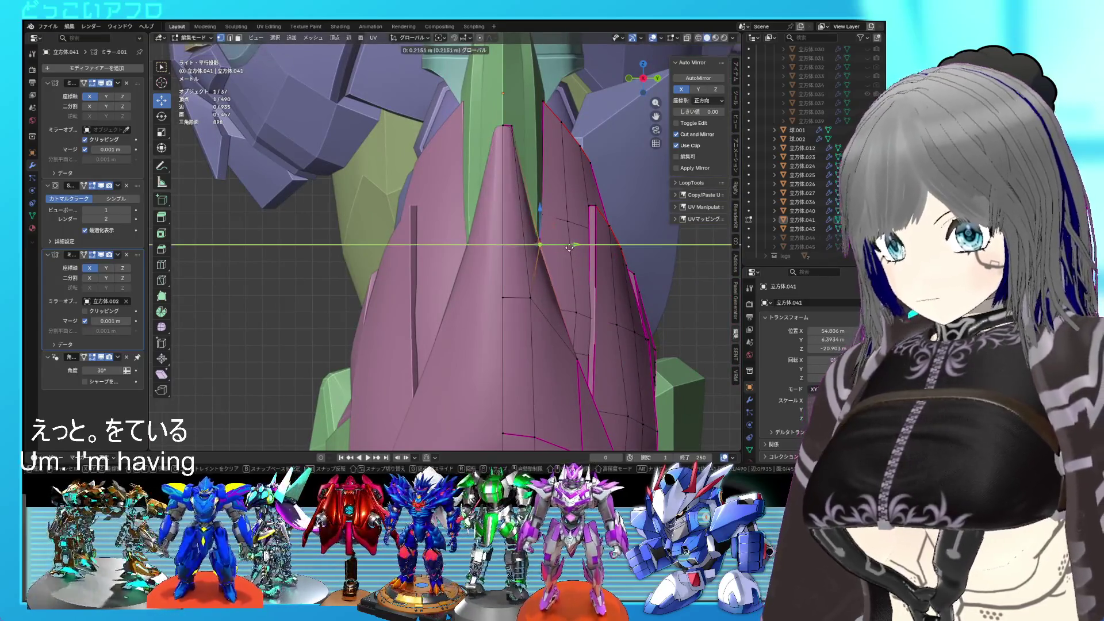
key(Tab)
middle_drag(569, 247, 492, 289)
key(Tab)
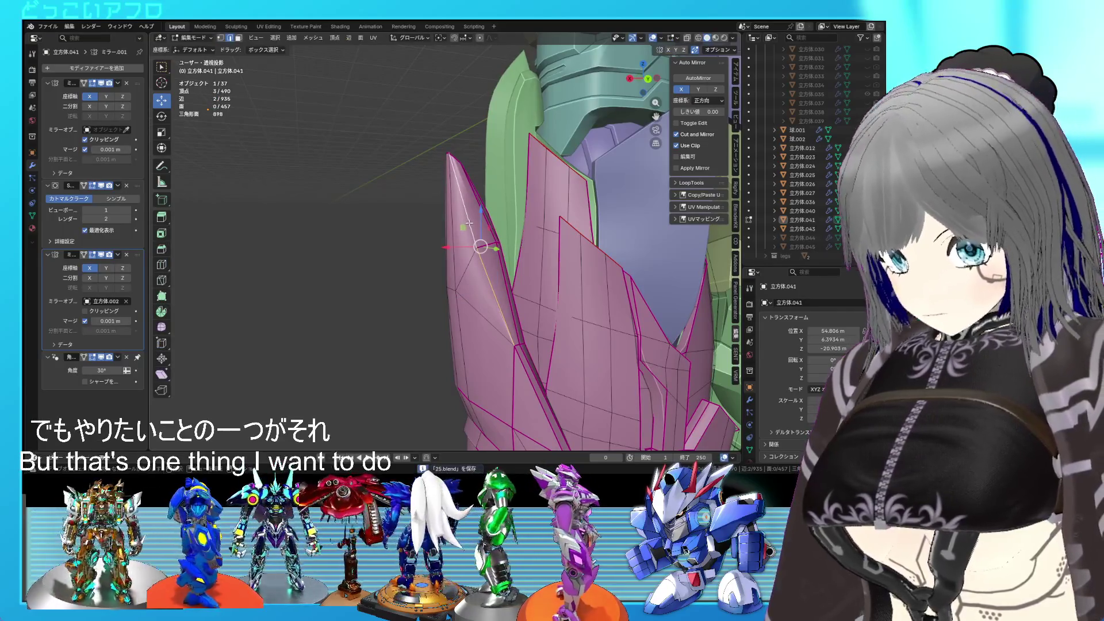
key(Tab)
mouse_move(485, 246)
middle_down()
mouse_move(563, 263)
mouse_move(452, 302)
middle_up()
scroll(562, 265, down, 2)
scroll(561, 269, up, 3)
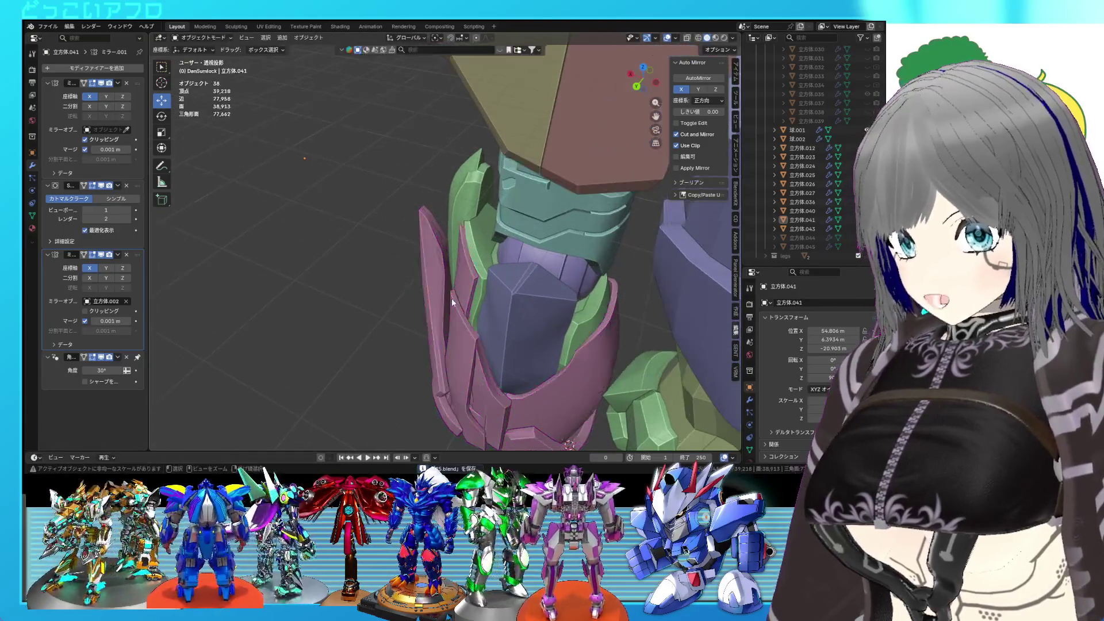
- In edit mode, move a tip vertex of the pink armour plate, seen from the back view
scroll(452, 300, up, 2)
key(Tab)
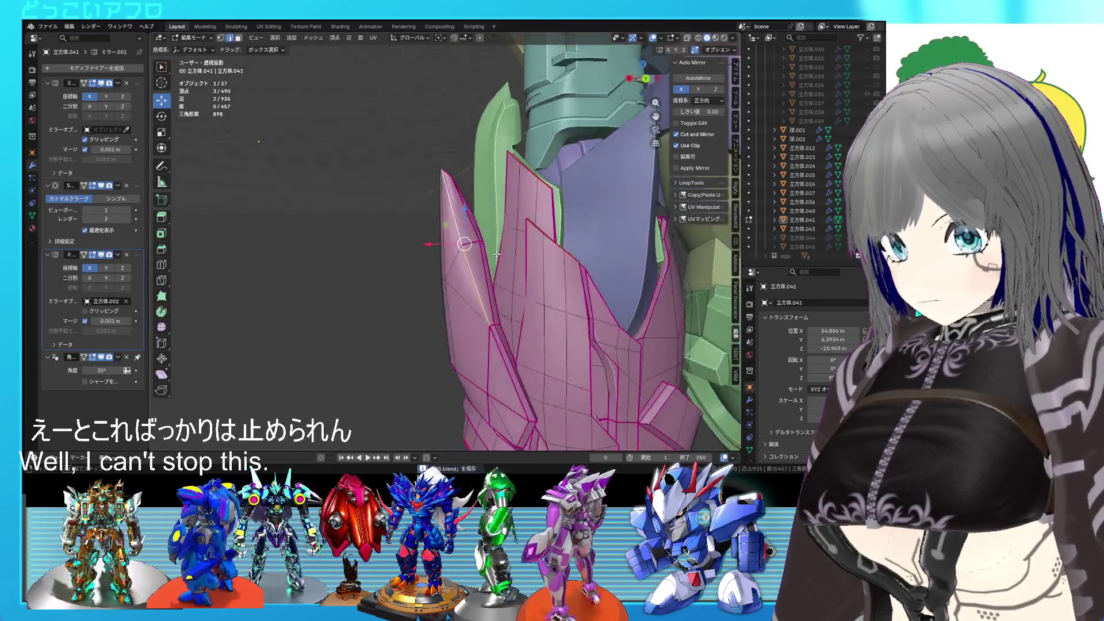
mouse_move(452, 299)
middle_down()
mouse_move(491, 265)
mouse_move(503, 271)
middle_up()
scroll(490, 265, up, 2)
key(Tab)
scroll(503, 271, down, 3)
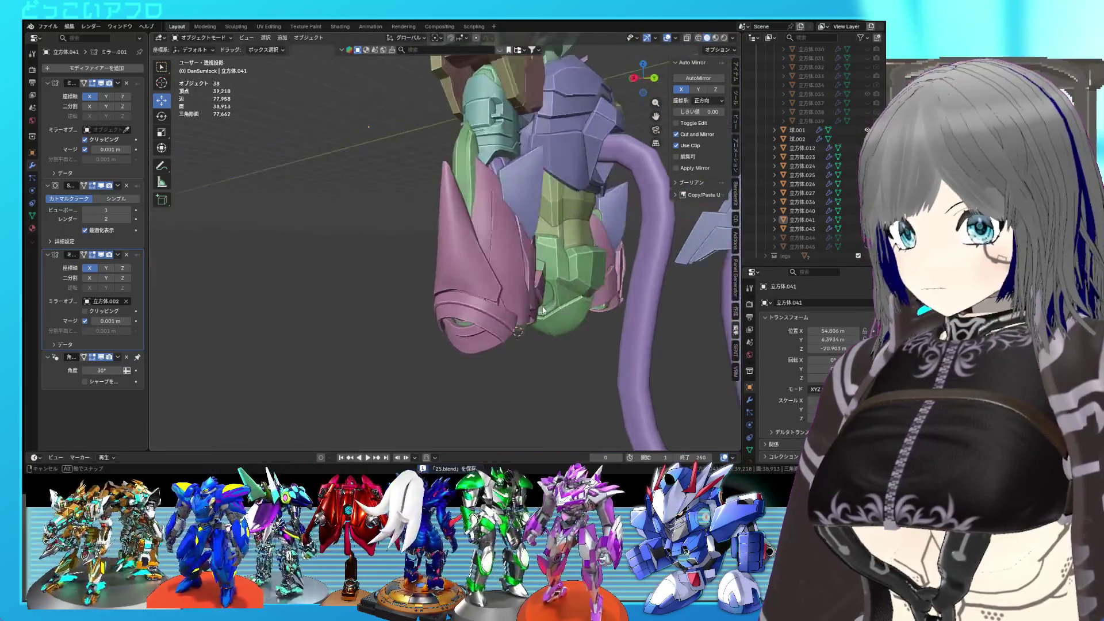
scroll(494, 304, up, 4)
key(Tab)
mouse_move(493, 304)
middle_down()
mouse_move(446, 267)
mouse_move(437, 193)
middle_up()
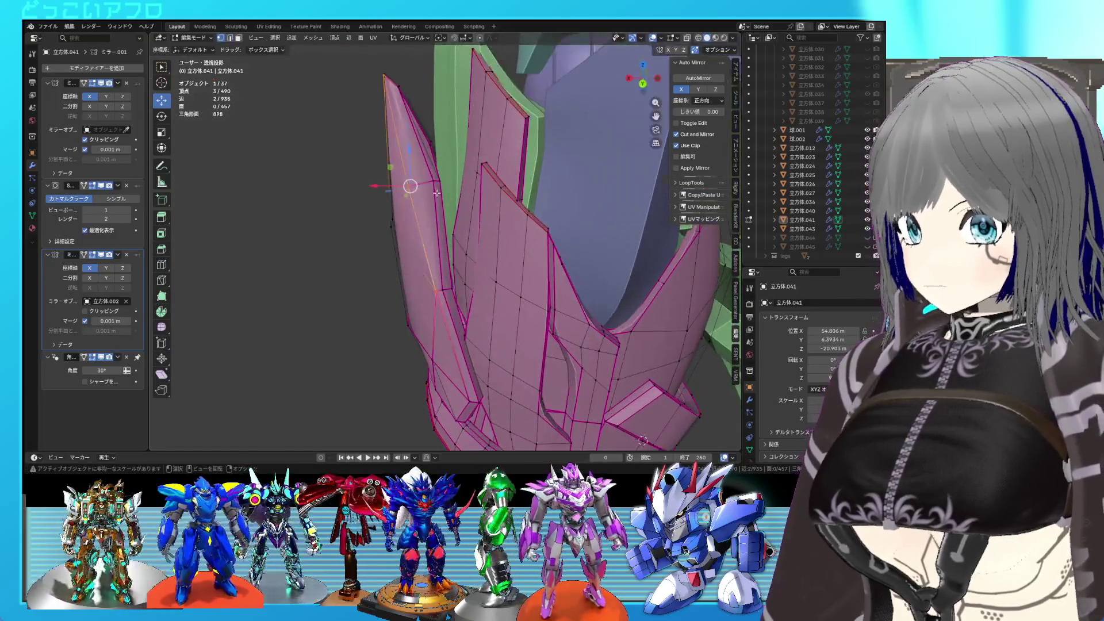
key(ctrl+KP_1)
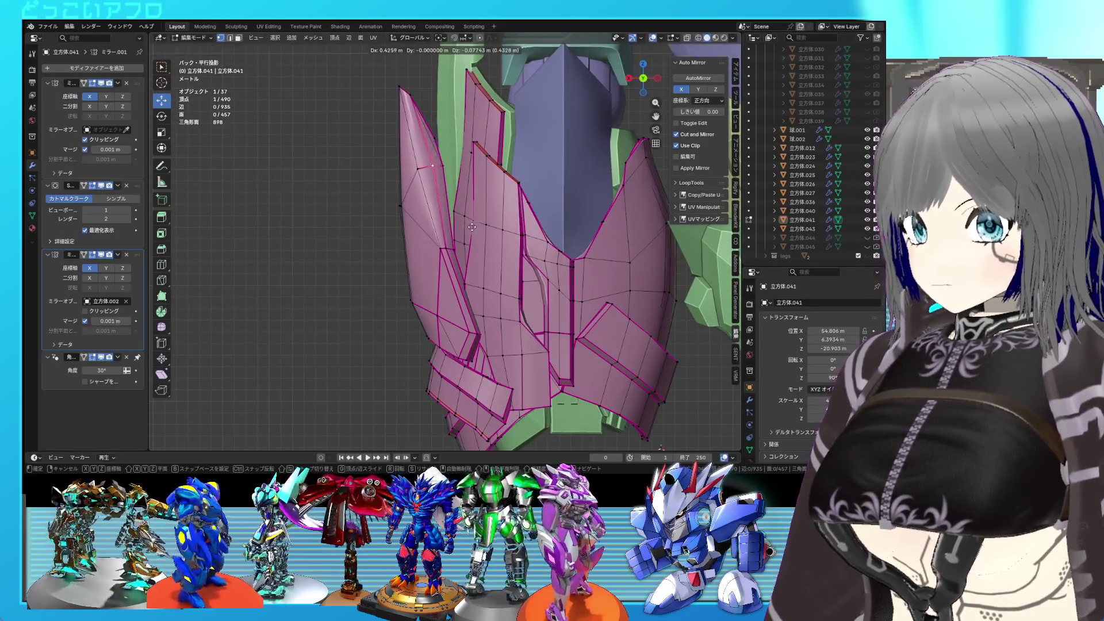
click(470, 227)
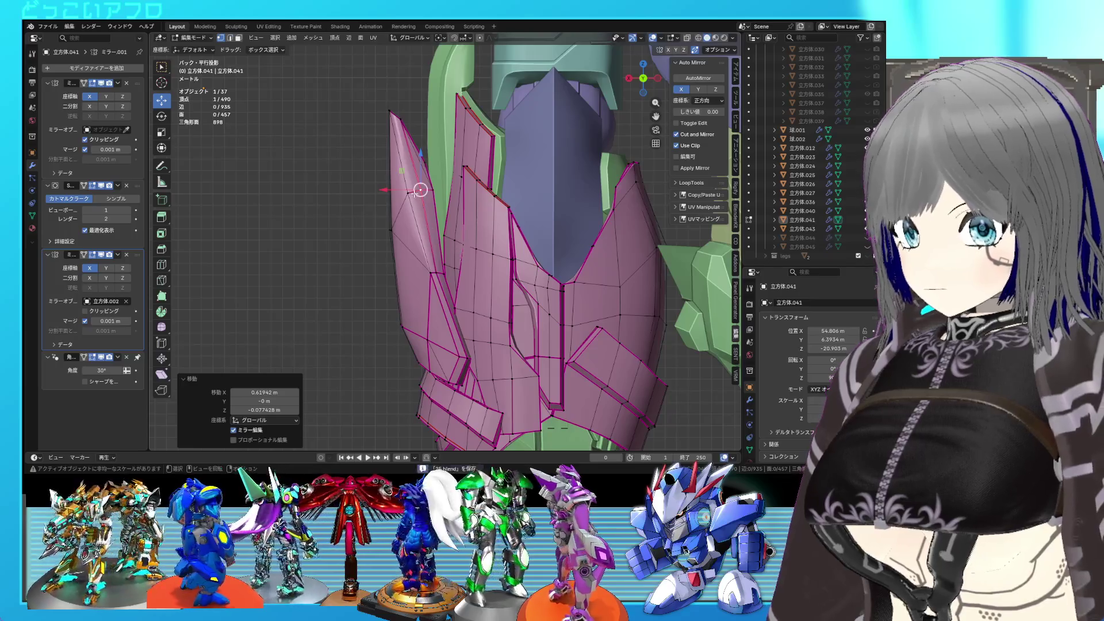
- Edge-slide a spike edge on the plate to factor -1
middle_drag(419, 199, 407, 232)
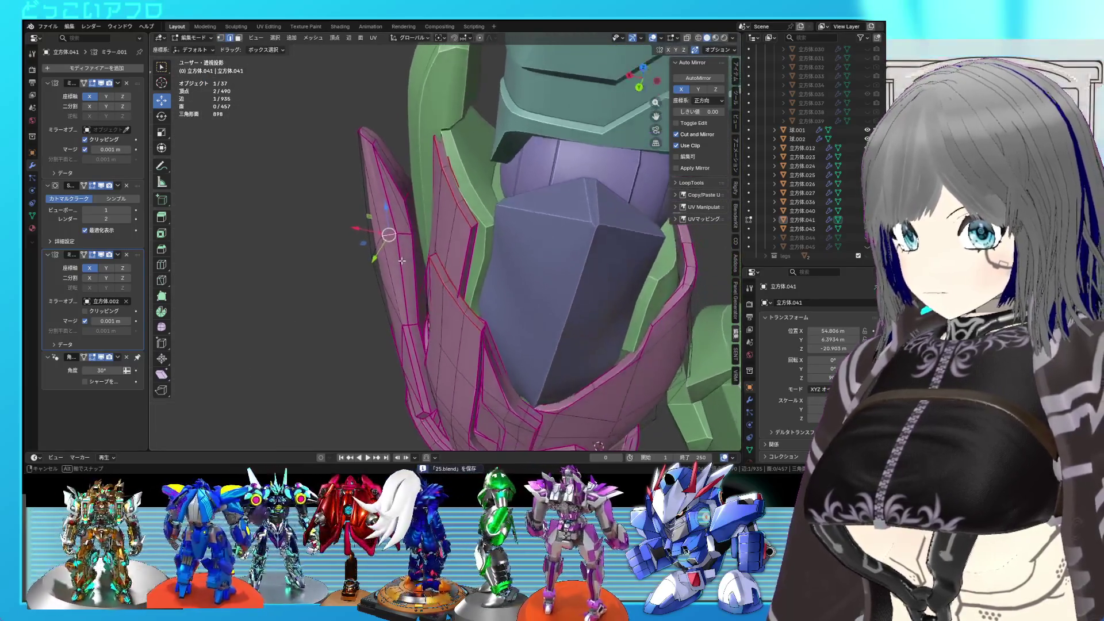
middle_drag(423, 232, 443, 214)
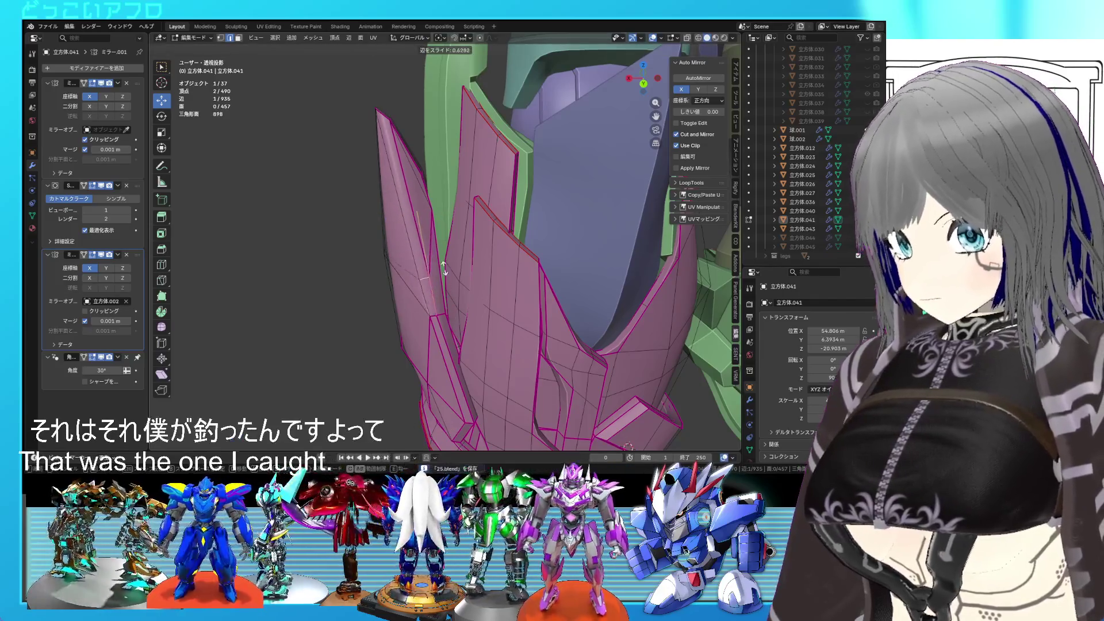
click(413, 154)
mouse_move(414, 154)
middle_down()
mouse_move(475, 188)
mouse_move(438, 243)
mouse_move(488, 222)
mouse_move(562, 255)
mouse_move(457, 261)
mouse_move(475, 252)
mouse_move(461, 276)
mouse_move(414, 247)
middle_up()
- Return to object mode and save the blend file
key(Tab)
key(ctrl+s)
scroll(488, 222, down, 4)
scroll(562, 255, up, 4)
- Back in edit mode, select an edge near the plate's top tip in edge select mode
key(Tab)
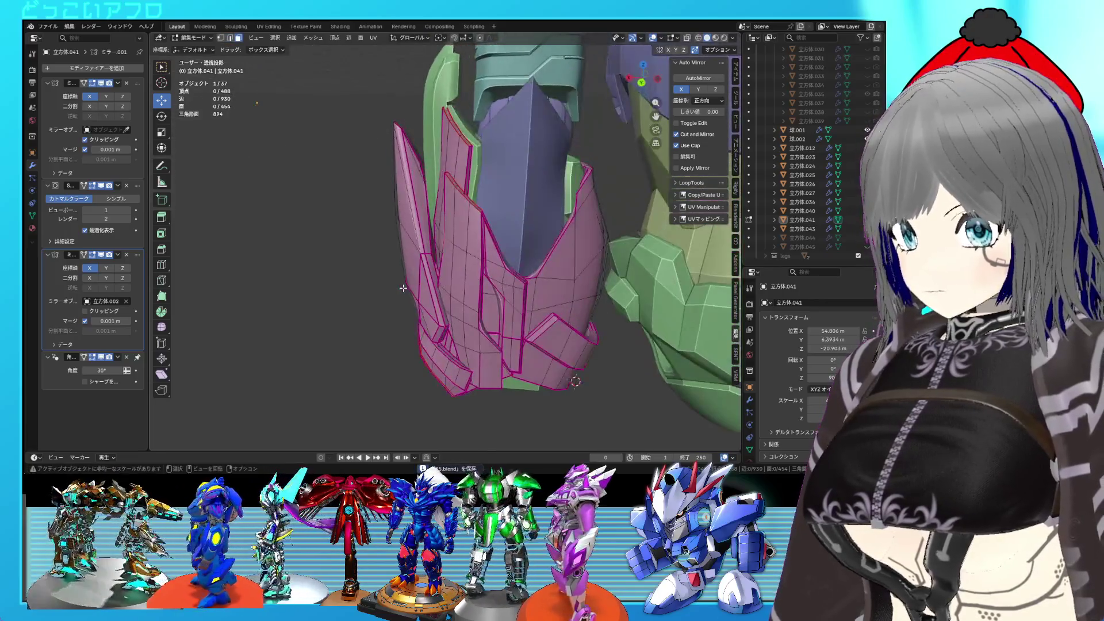
key(2)
click(397, 125)
scroll(404, 287, up, 3)
middle_drag(403, 288, 406, 248)
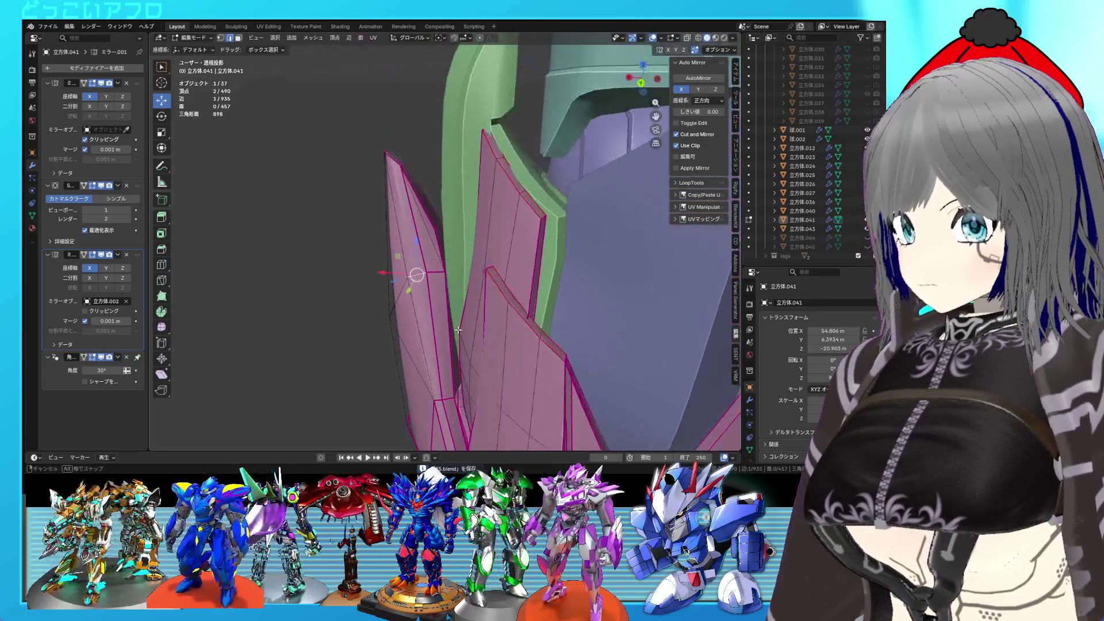
- Dissolve the selected edge and select a single vertex on the plate tip
right_click(404, 243)
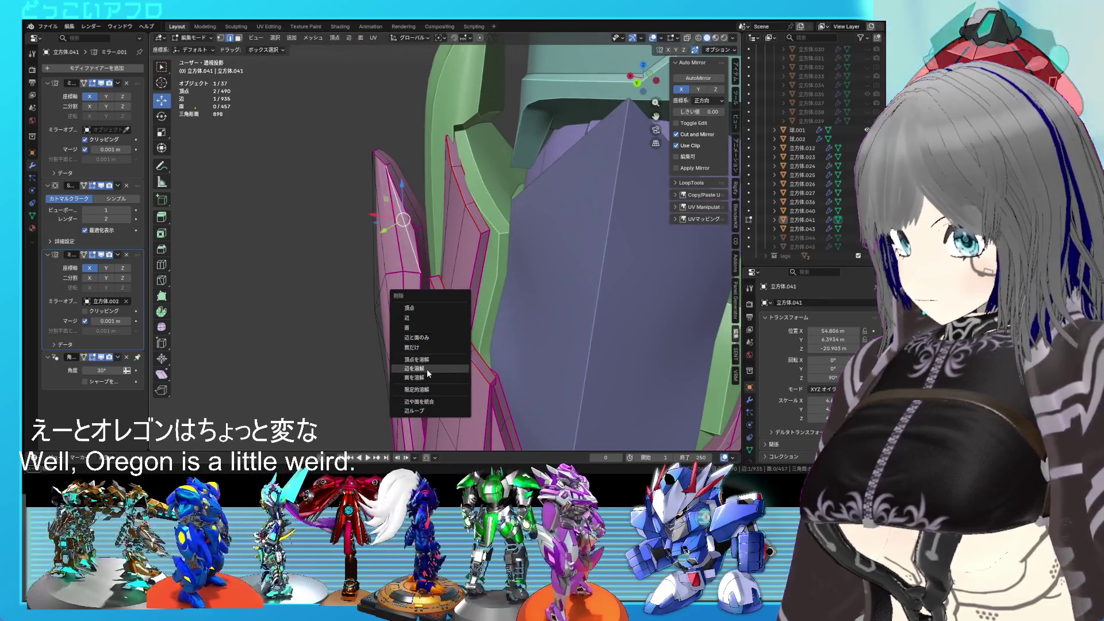
click(427, 369)
click(420, 277)
- Reposition the tip vertex, shifting it -0.109 m along Y, and save the file
mouse_move(424, 271)
alt+middle_down()
mouse_move(449, 266)
mouse_move(437, 253)
alt+middle_up()
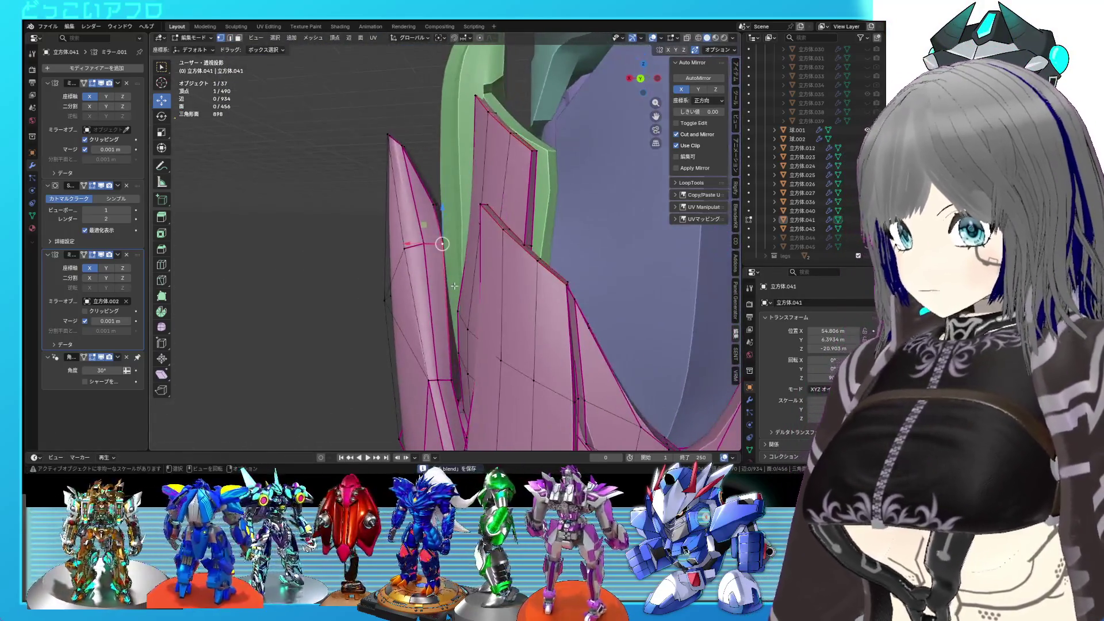
key(g)
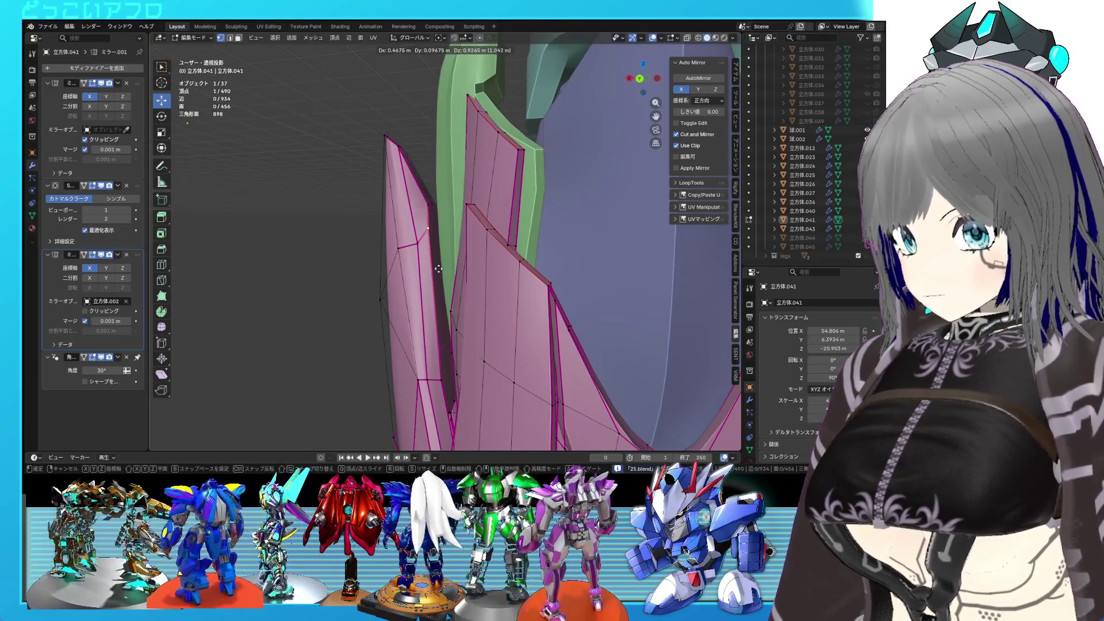
click(438, 269)
mouse_move(438, 268)
middle_down()
mouse_move(406, 282)
mouse_move(443, 287)
mouse_move(435, 300)
middle_up()
key(g)
click(456, 297)
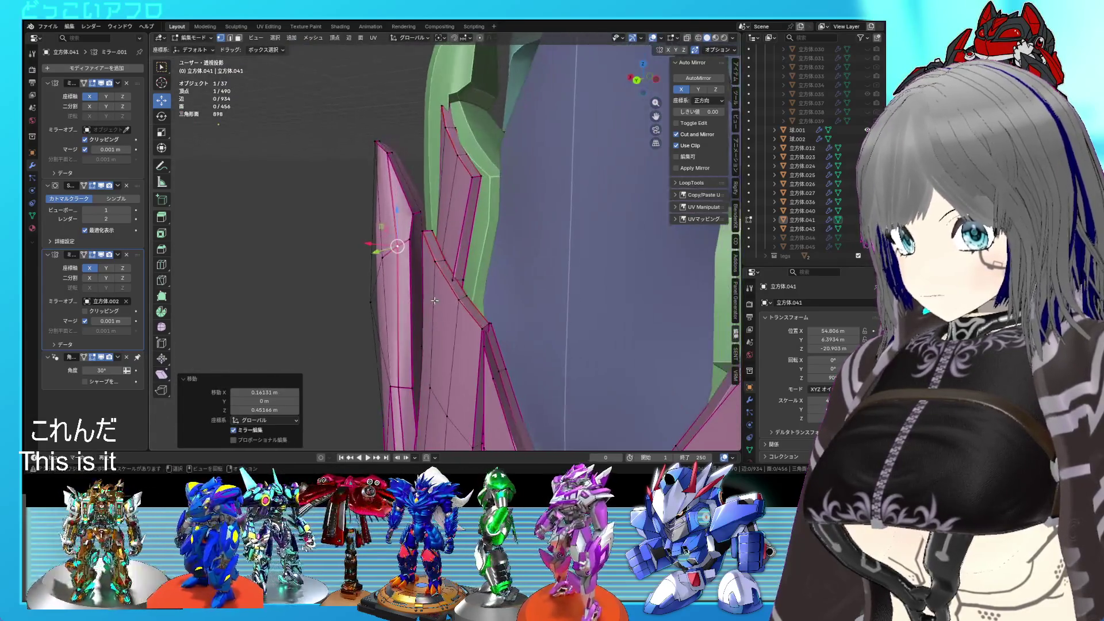
mouse_move(403, 250)
middle_down()
mouse_move(372, 296)
mouse_move(493, 253)
mouse_move(456, 260)
middle_up()
key(ctrl+s)
click(372, 295)
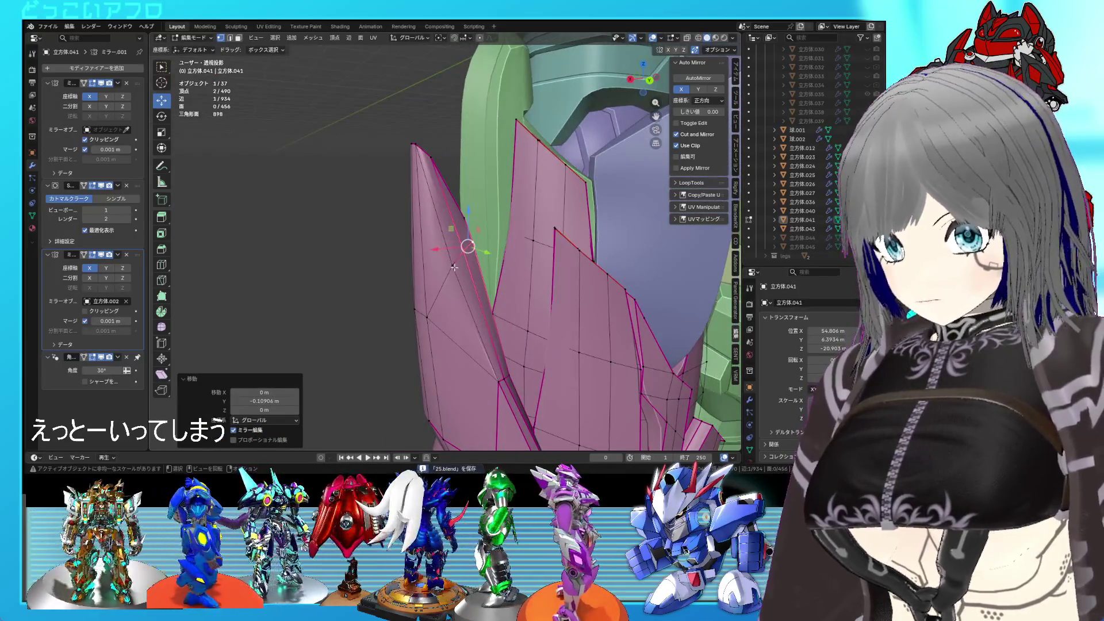
- Vertex-slide another tip vertex along its edge and set an edge crease
click(453, 265)
key(g)
click(488, 315)
middle_drag(488, 315, 521, 285)
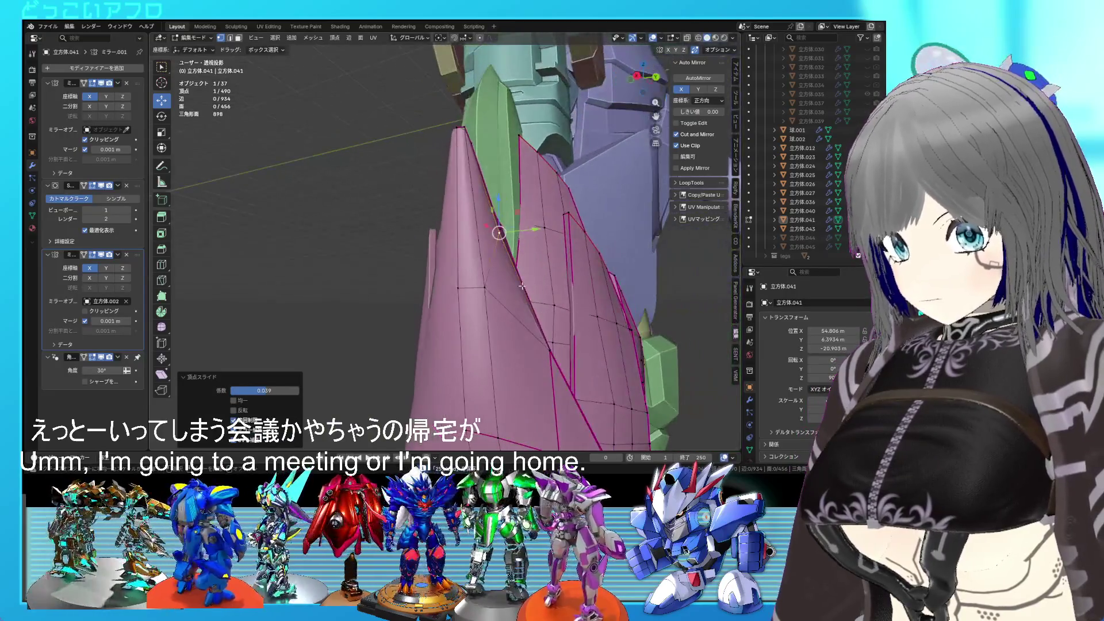
middle_drag(452, 293, 454, 269)
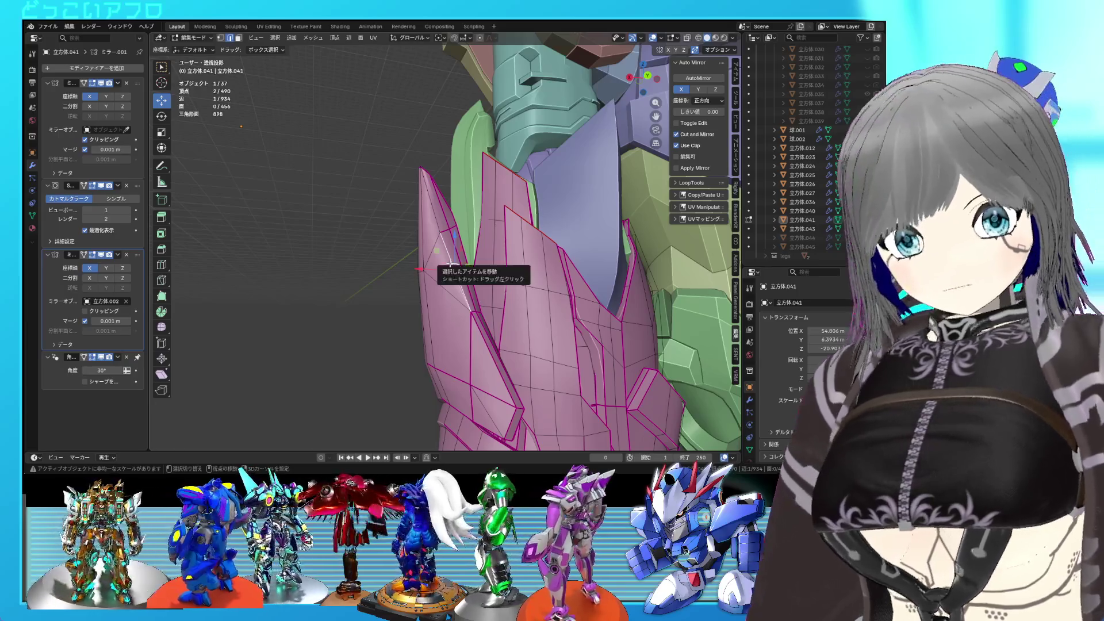
click(429, 203)
- Return to object mode and save the blend file
key(Tab)
key(ctrl+s)
middle_drag(437, 206, 475, 226)
- Enter edit mode on the pink plate, turn on X-ray, and edge-slide a tip edge
scroll(489, 241, down, 1)
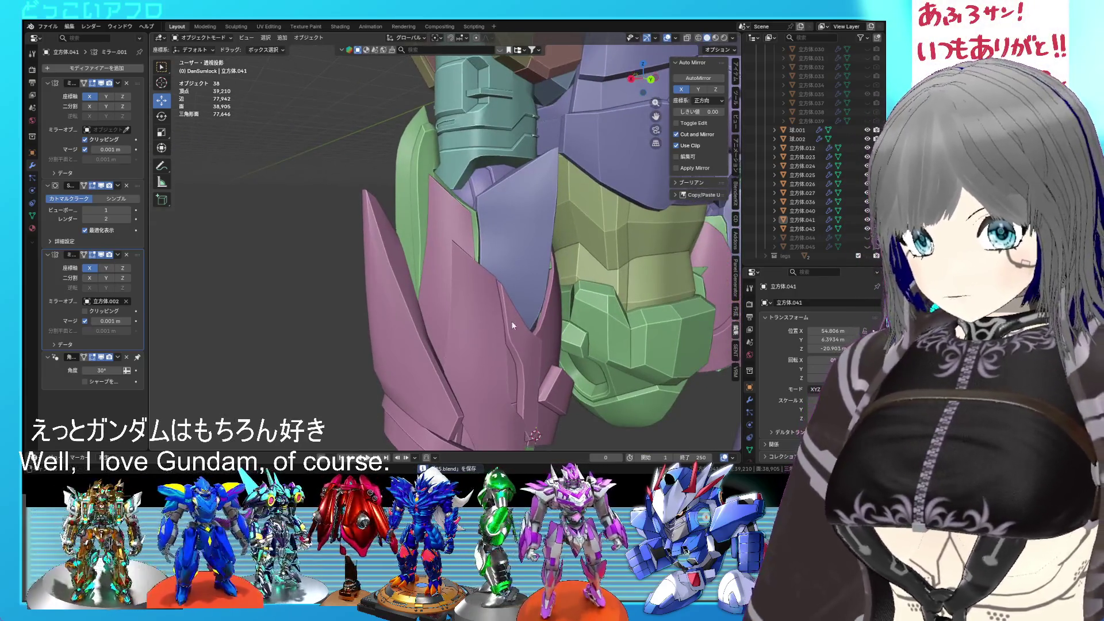
scroll(500, 256, down, 1)
scroll(510, 270, down, 1)
mouse_move(503, 275)
middle_down()
mouse_move(577, 232)
mouse_move(503, 239)
mouse_move(450, 297)
middle_up()
key(Tab)
scroll(465, 266, up, 2)
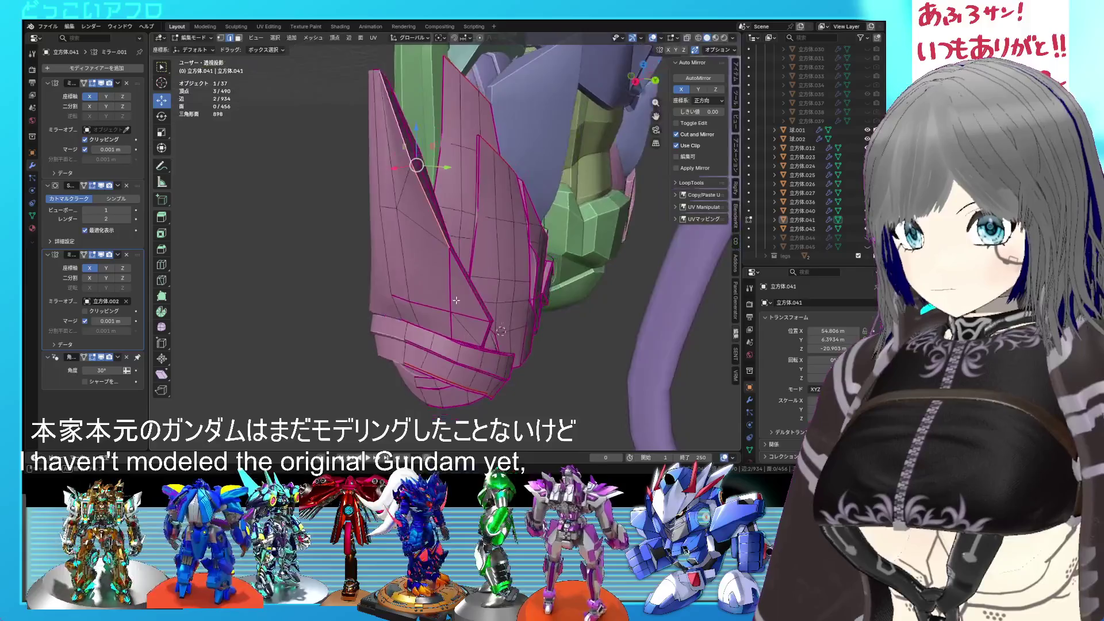
mouse_move(440, 246)
middle_down()
mouse_move(447, 274)
mouse_move(431, 278)
middle_up()
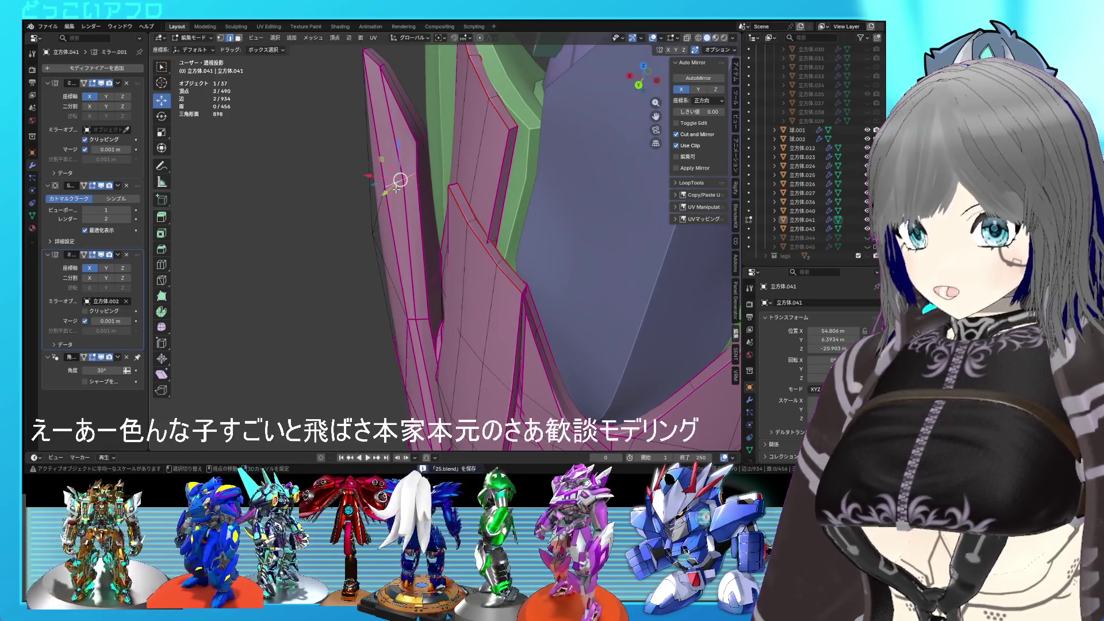
mouse_move(396, 189)
middle_down()
mouse_move(440, 246)
mouse_move(510, 237)
middle_up()
key(shift+z)
key(shift+z)
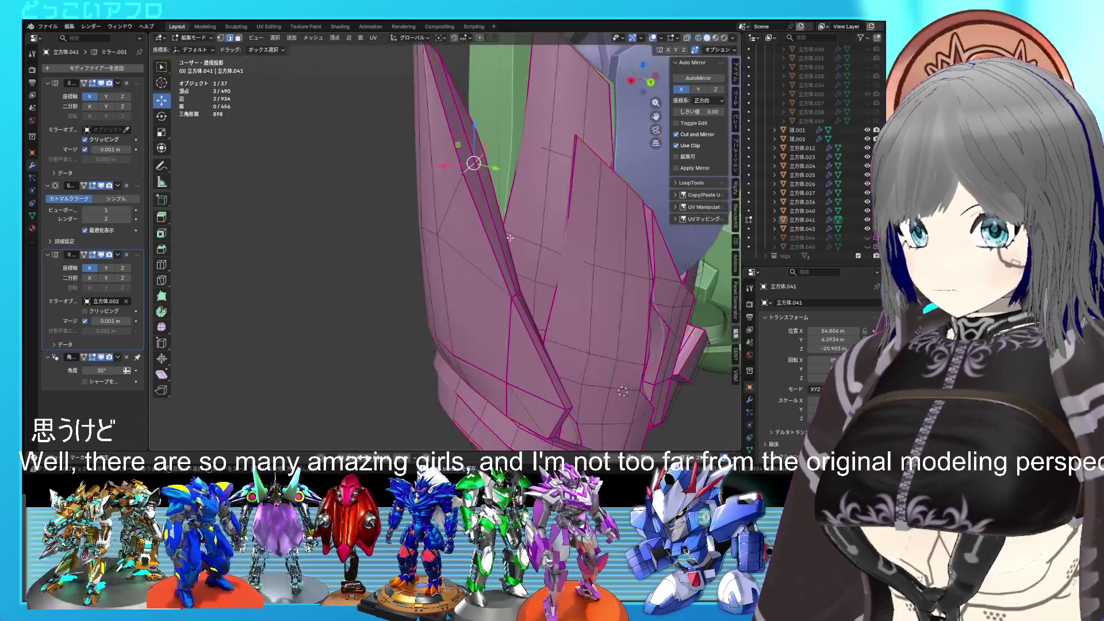
key(g)
click(551, 329)
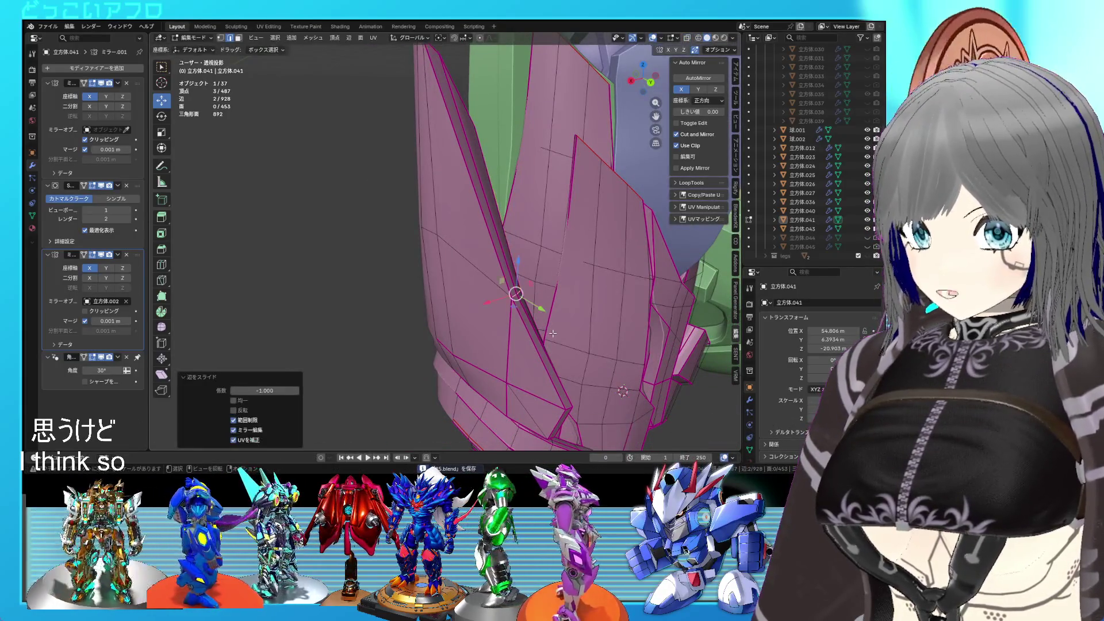
mouse_move(551, 329)
middle_down()
mouse_move(566, 297)
mouse_move(488, 338)
mouse_move(486, 286)
mouse_move(505, 291)
mouse_move(516, 326)
middle_up()
- From the back view, move a tip vertex 0.3252 m in X and -1.2543 m in Z, then exit edit mode
key(shift+z)
key(shift+z)
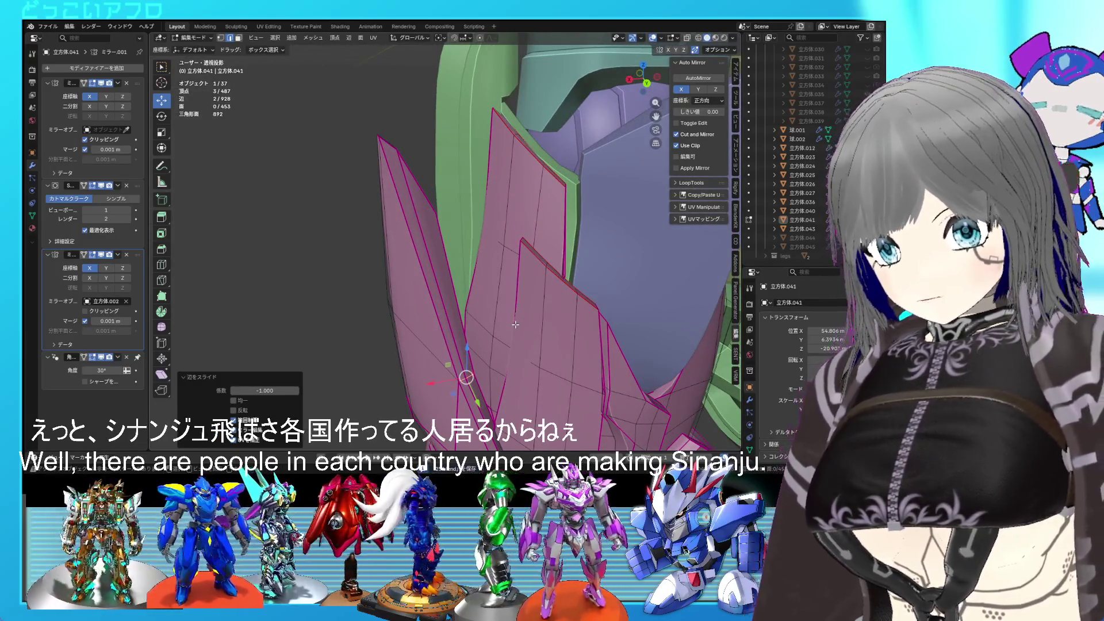
mouse_move(515, 325)
middle_down()
mouse_move(577, 280)
mouse_move(498, 316)
mouse_move(494, 285)
middle_up()
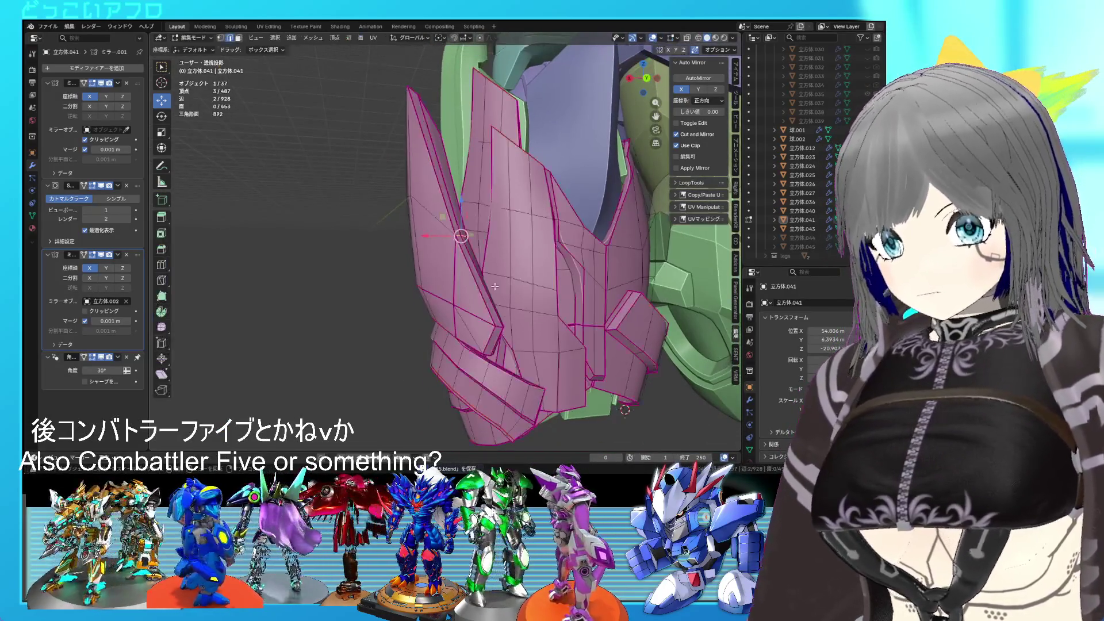
key(ctrl+KP_7)
key(ctrl+KP_1)
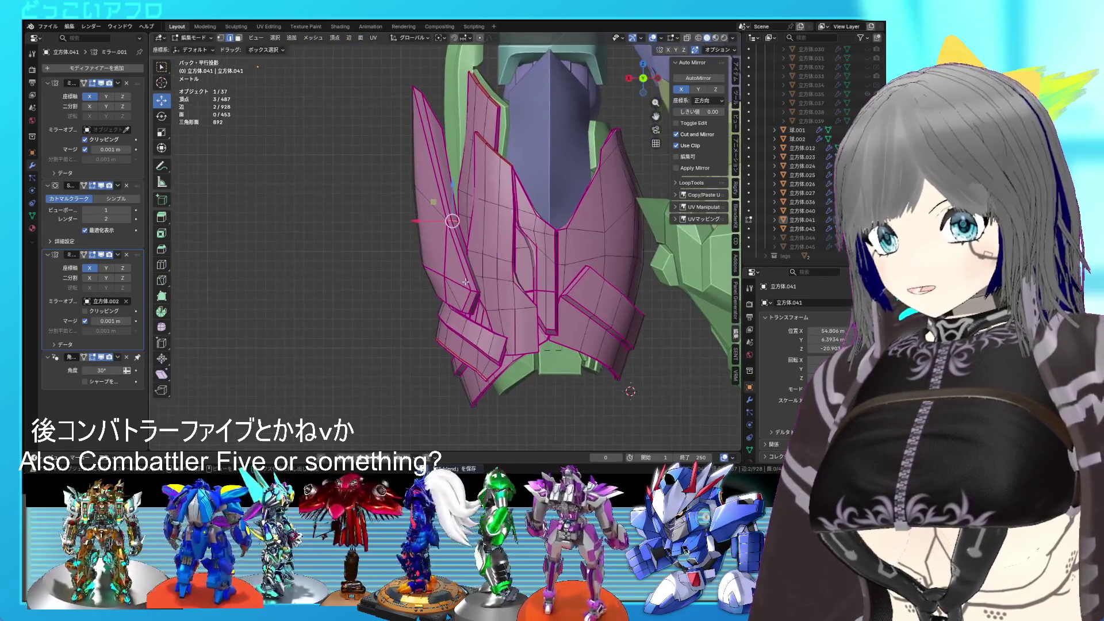
middle_drag(428, 276, 510, 286)
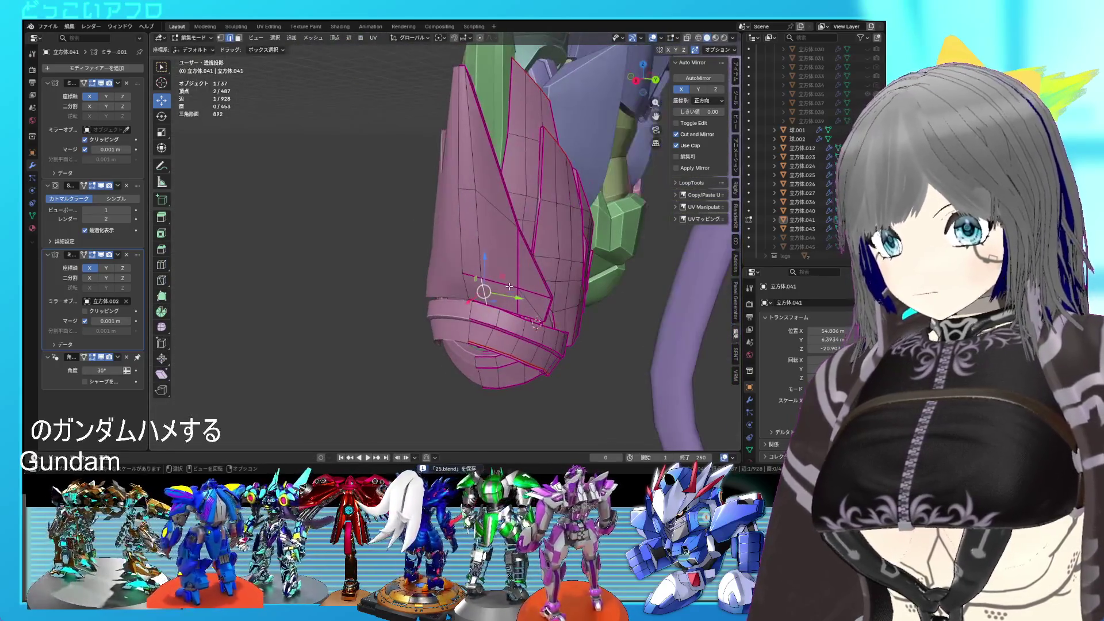
key(ctrl+KP_1)
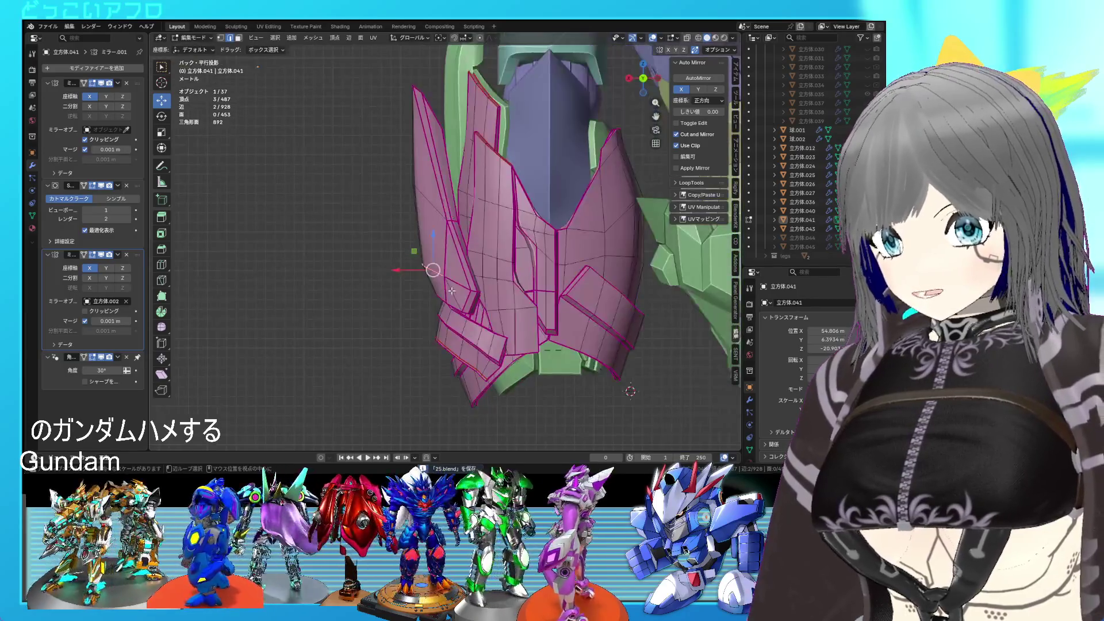
click(450, 308)
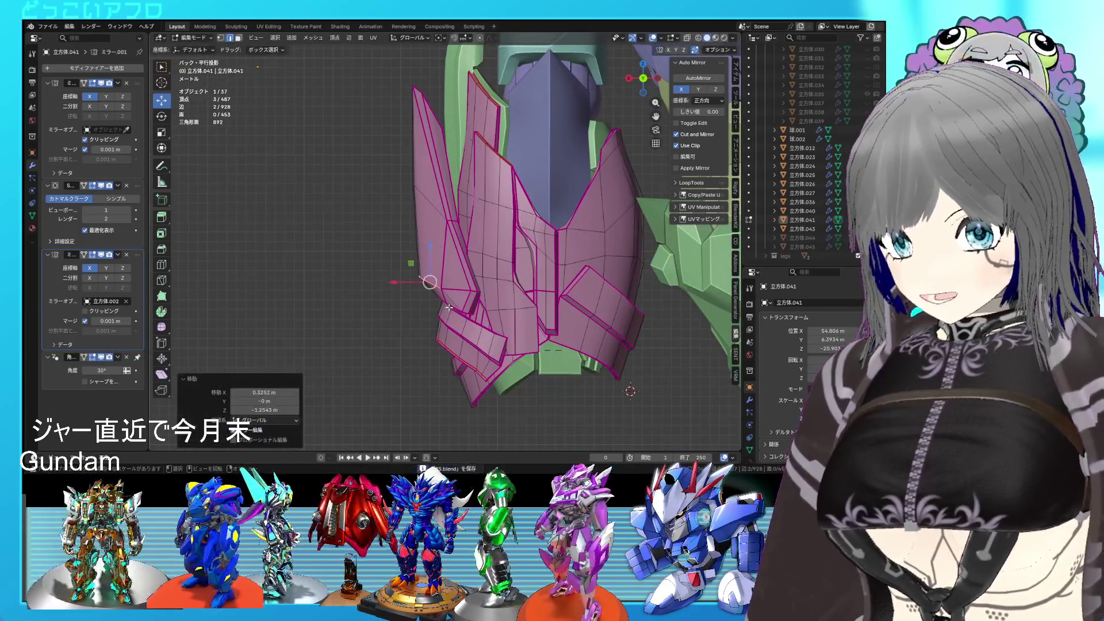
mouse_move(449, 307)
middle_down()
mouse_move(573, 295)
mouse_move(487, 290)
middle_up()
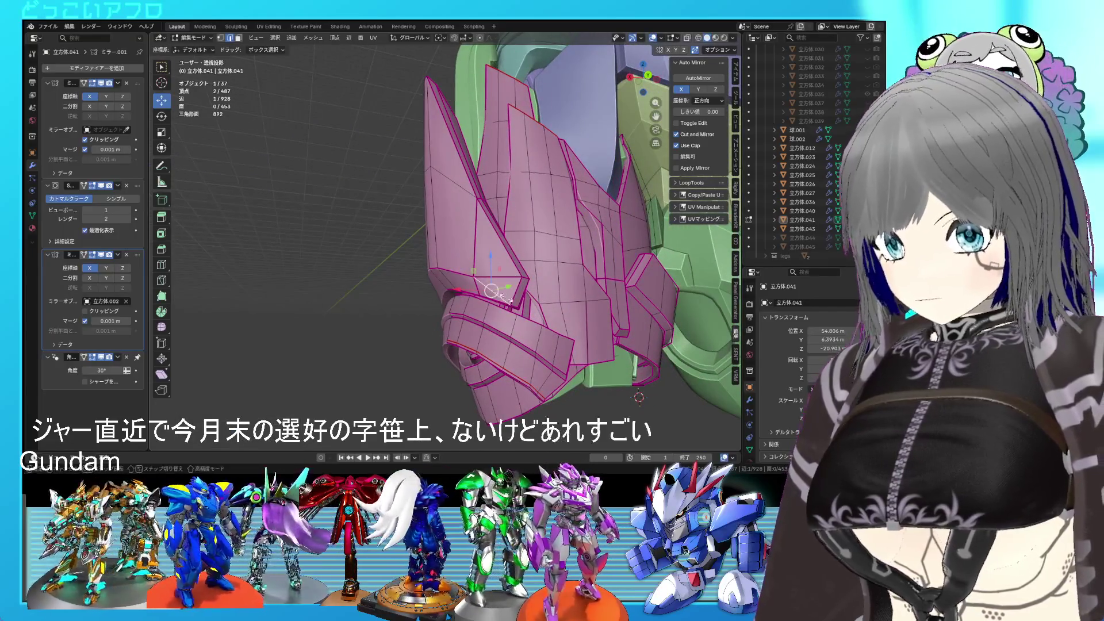
key(Tab)
mouse_move(506, 298)
middle_down()
mouse_move(530, 308)
mouse_move(436, 316)
mouse_move(500, 265)
middle_up()
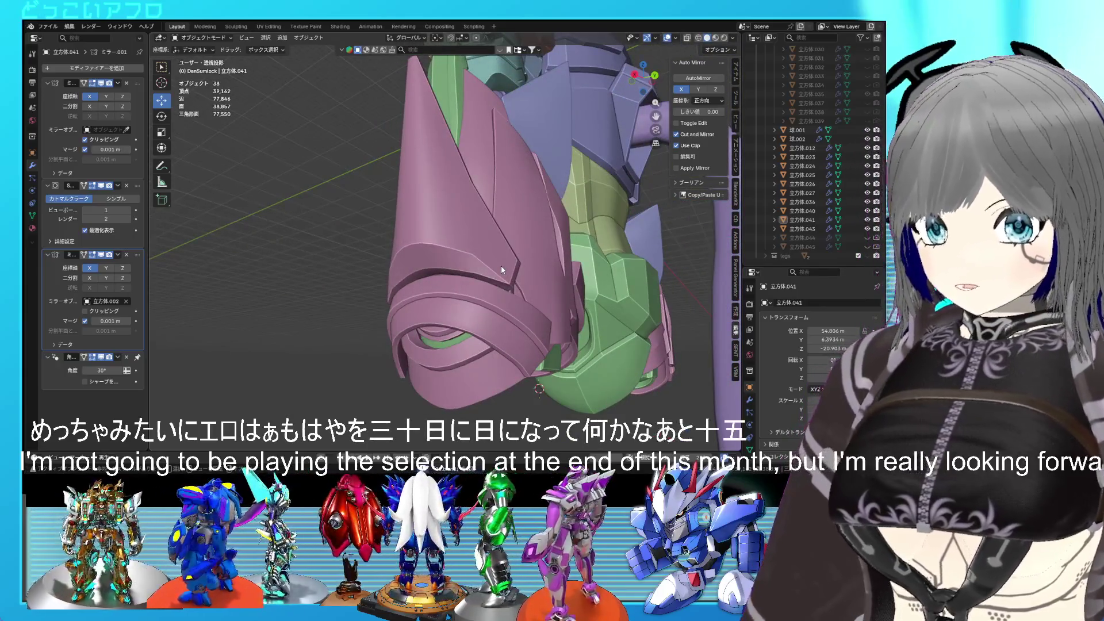
- In edit mode, select another edge on the pink plate and edge-slide it into place
key(Tab)
mouse_move(501, 266)
middle_down()
mouse_move(540, 288)
mouse_move(505, 279)
middle_up()
click(540, 289)
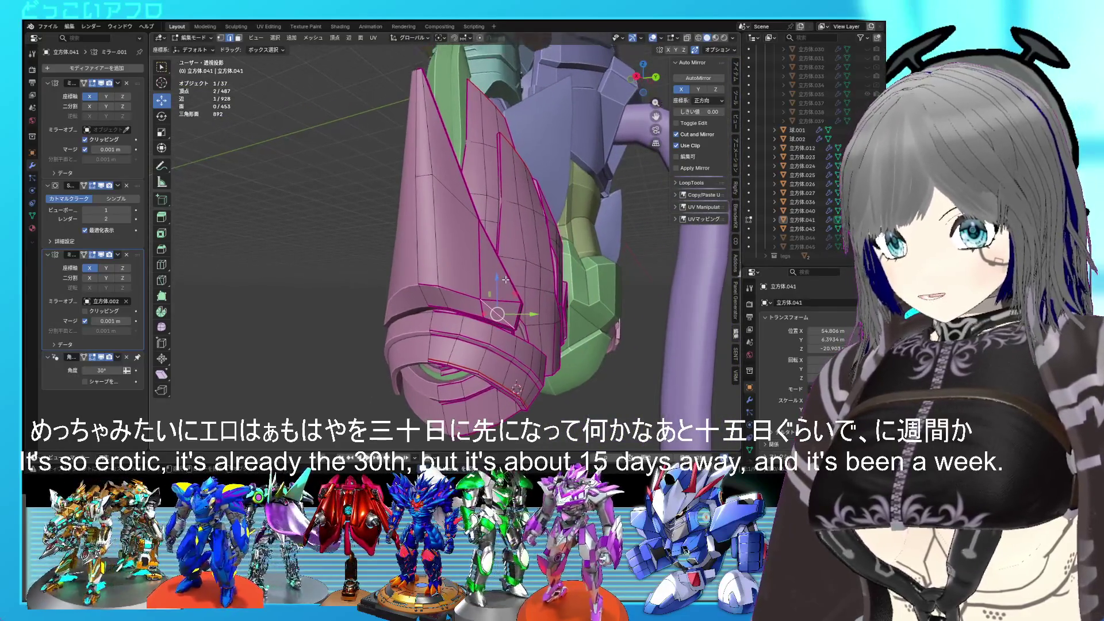
mouse_move(433, 238)
middle_down()
mouse_move(430, 190)
mouse_move(376, 254)
mouse_move(457, 253)
mouse_move(435, 256)
mouse_move(463, 267)
mouse_move(435, 223)
mouse_move(389, 243)
mouse_move(455, 233)
mouse_move(458, 246)
middle_up()
key(g)
key(g)
click(421, 195)
- Leave edit mode, preview a loop cut, and save the blend file
key(Tab)
key(Tab)
scroll(457, 253, up, 2)
key(ctrl+r)
key(ctrl+s)
key(Tab)
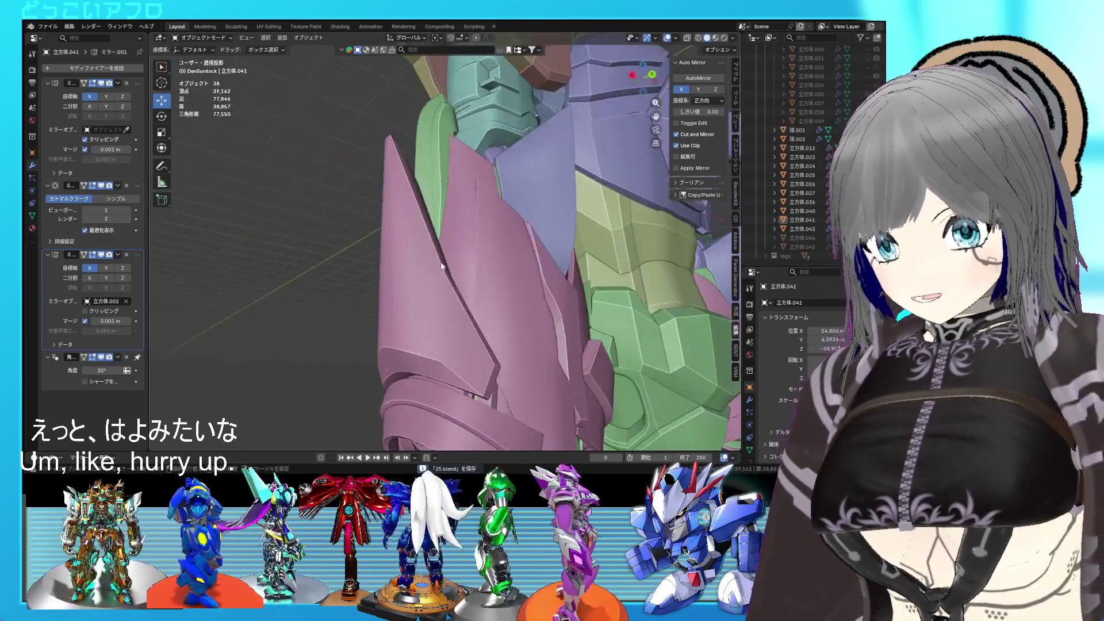
key(Tab)
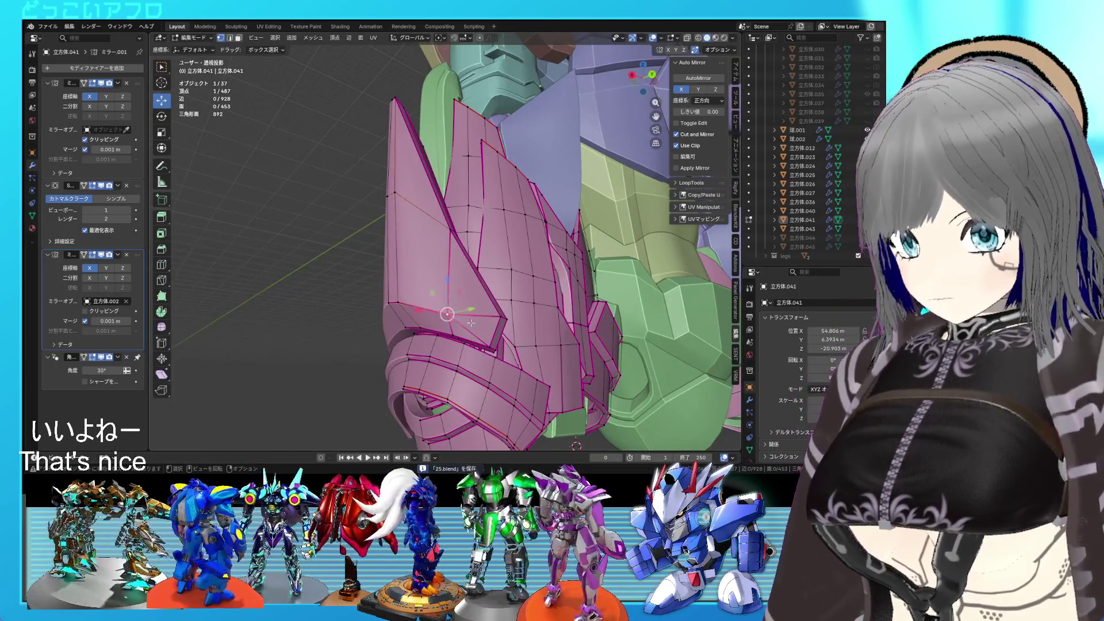
mouse_move(471, 323)
alt+middle_down()
mouse_move(553, 329)
mouse_move(509, 308)
mouse_move(506, 343)
mouse_move(580, 305)
mouse_move(579, 292)
mouse_move(504, 313)
mouse_move(486, 273)
alt+middle_up()
key(Tab)
key(Tab)
- Rotate the small angled plate's selected faces to tilt it
scroll(484, 273, up, 4)
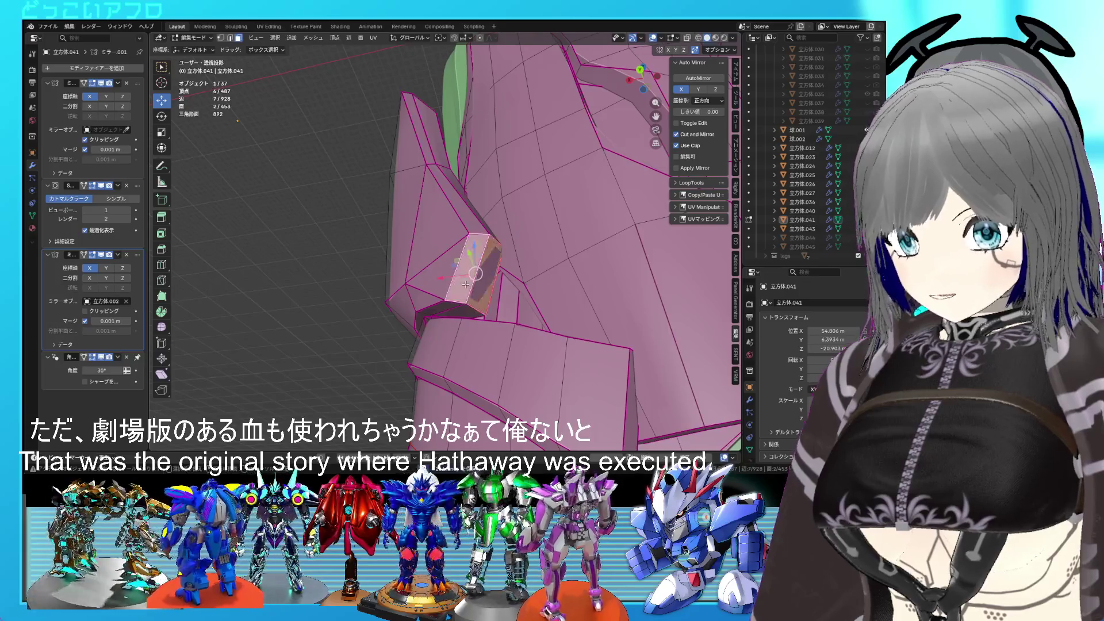
middle_drag(465, 284, 455, 271)
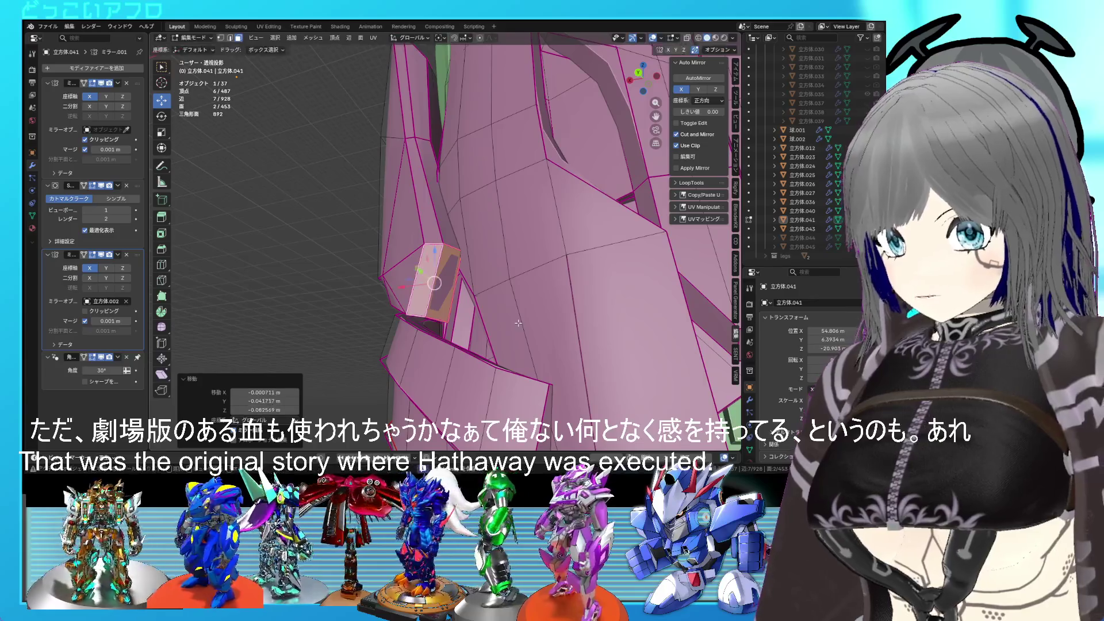
click(542, 325)
scroll(538, 328, down, 3)
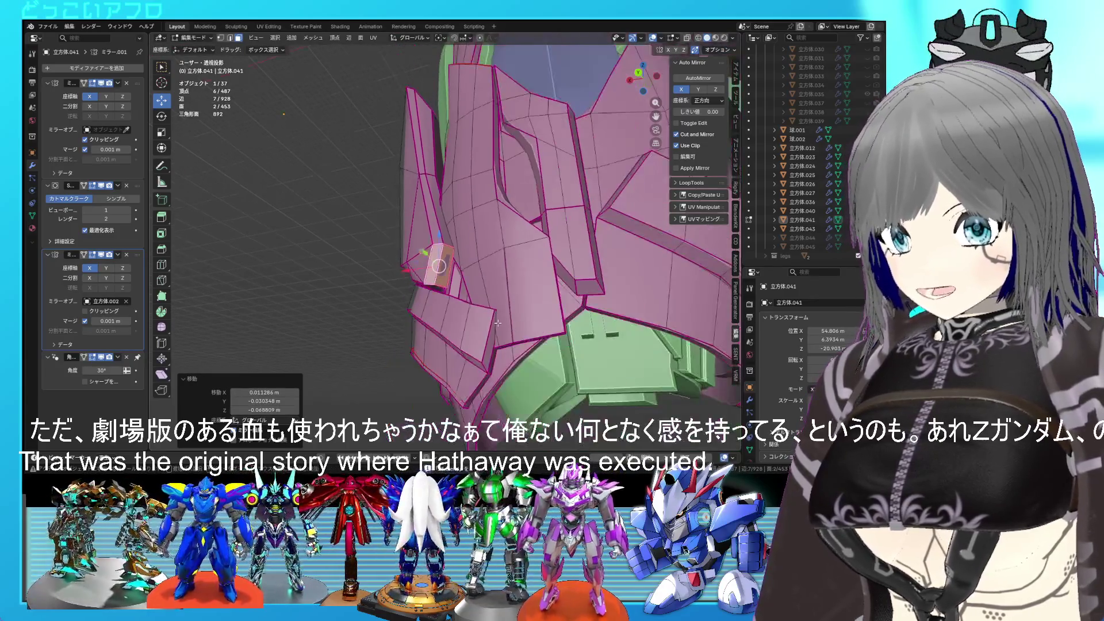
middle_drag(537, 328, 577, 326)
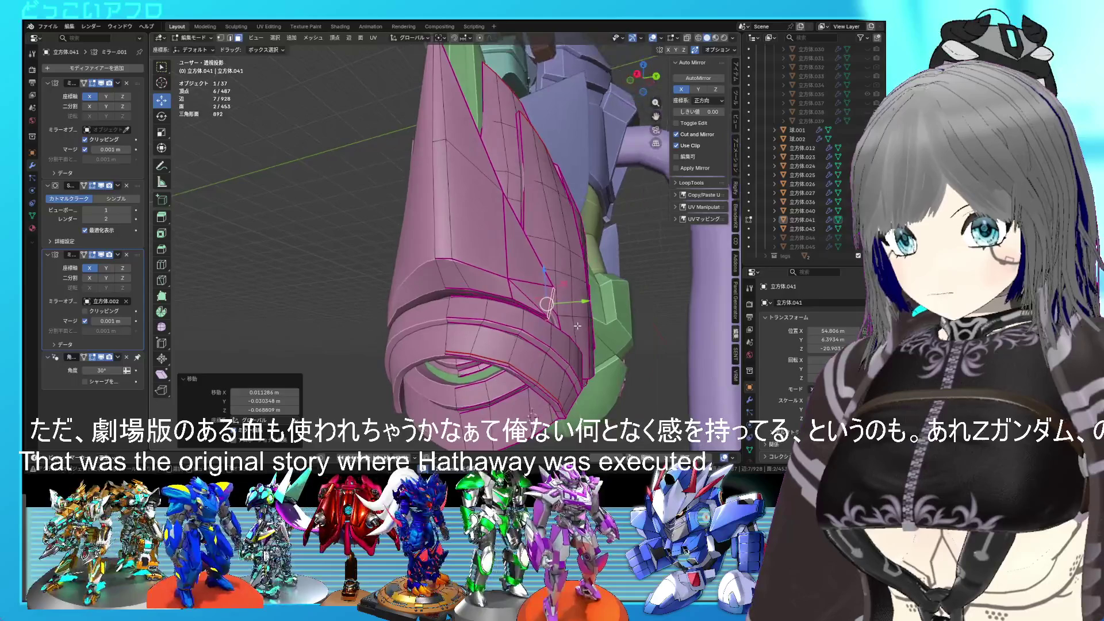
- Clear the sharp marking on the selected edges, slide a vertex by 0.1128, and exit edit mode
key(Tab)
right_click(533, 291)
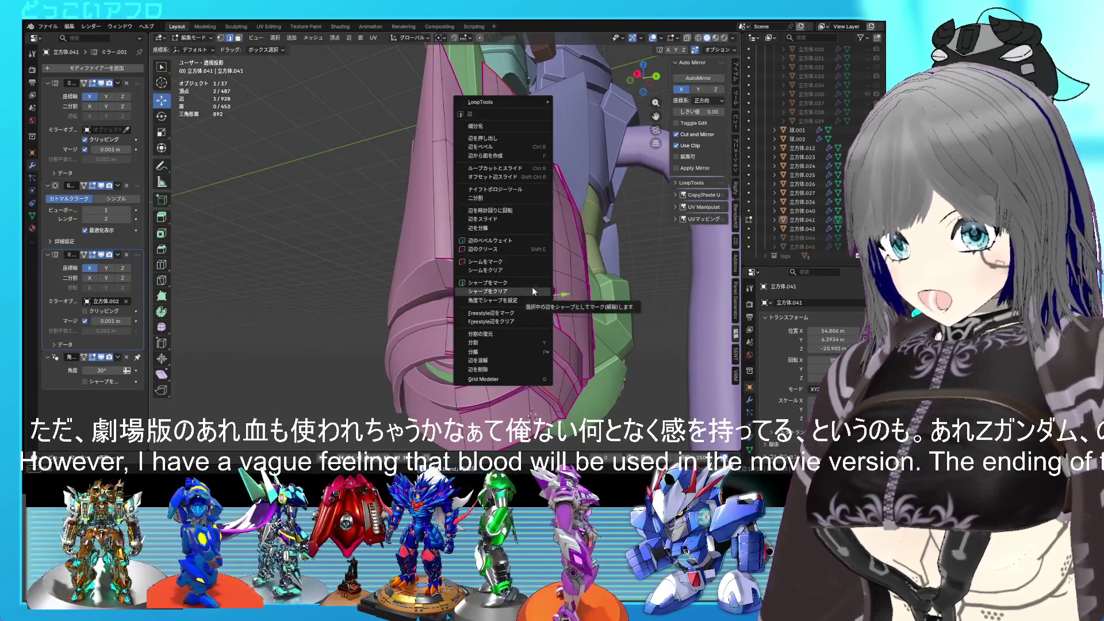
click(533, 287)
middle_drag(532, 286, 550, 289)
key(Tab)
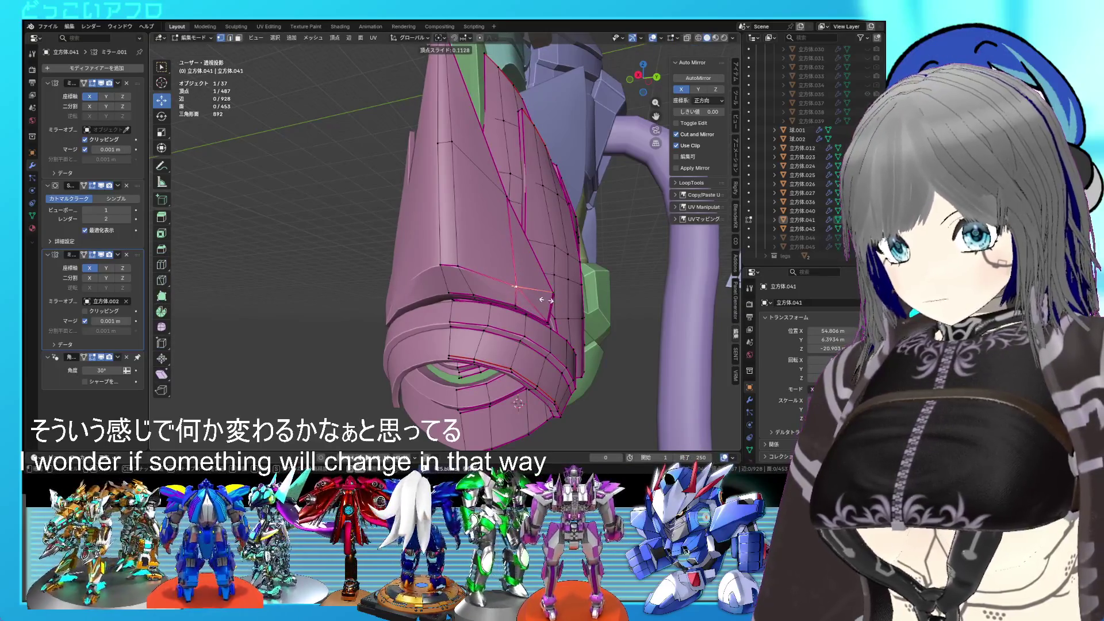
click(544, 302)
key(Tab)
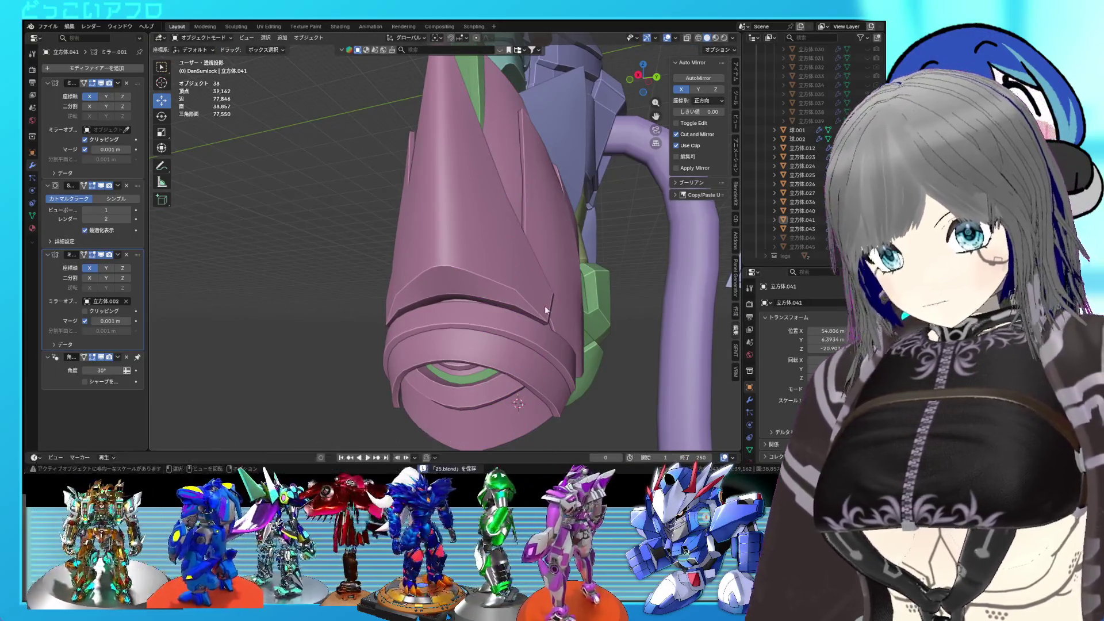
scroll(546, 309, down, 2)
scroll(540, 277, down, 3)
mouse_move(540, 277)
middle_down()
mouse_move(602, 291)
mouse_move(503, 322)
mouse_move(381, 306)
middle_up()
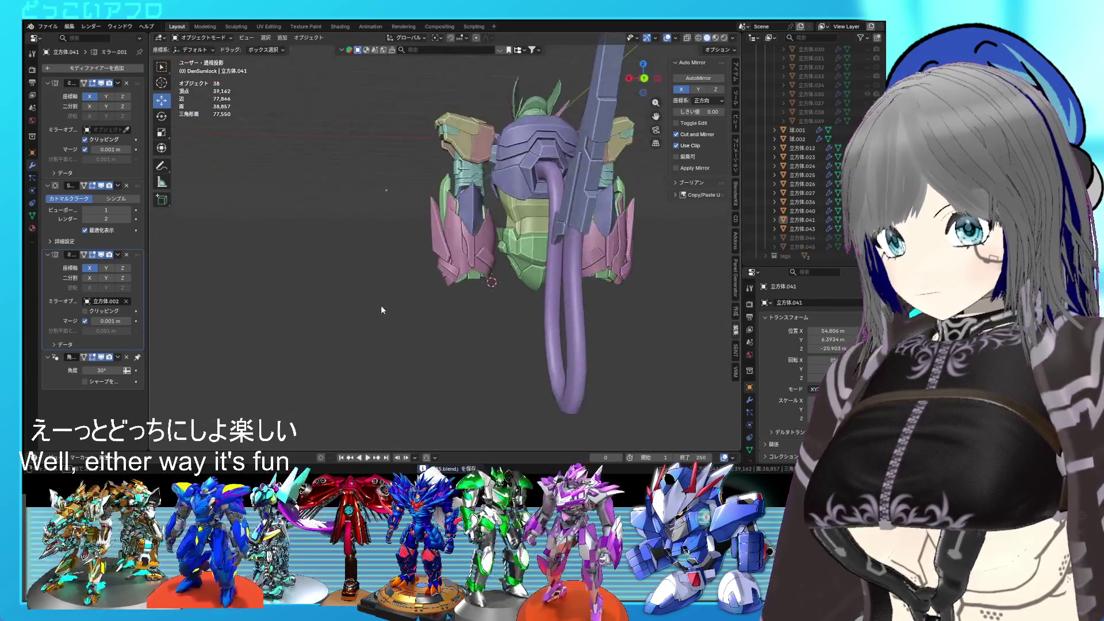
scroll(403, 300, up, 2)
scroll(427, 298, up, 2)
scroll(427, 298, up, 2)
scroll(452, 272, up, 2)
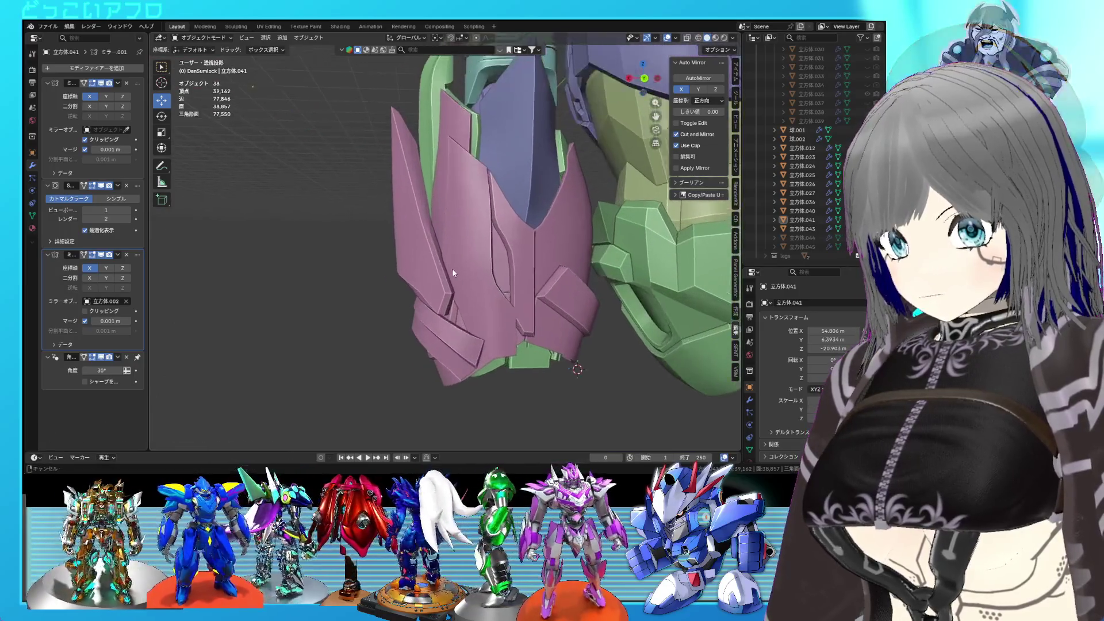
middle_drag(453, 272, 426, 278)
key(Tab)
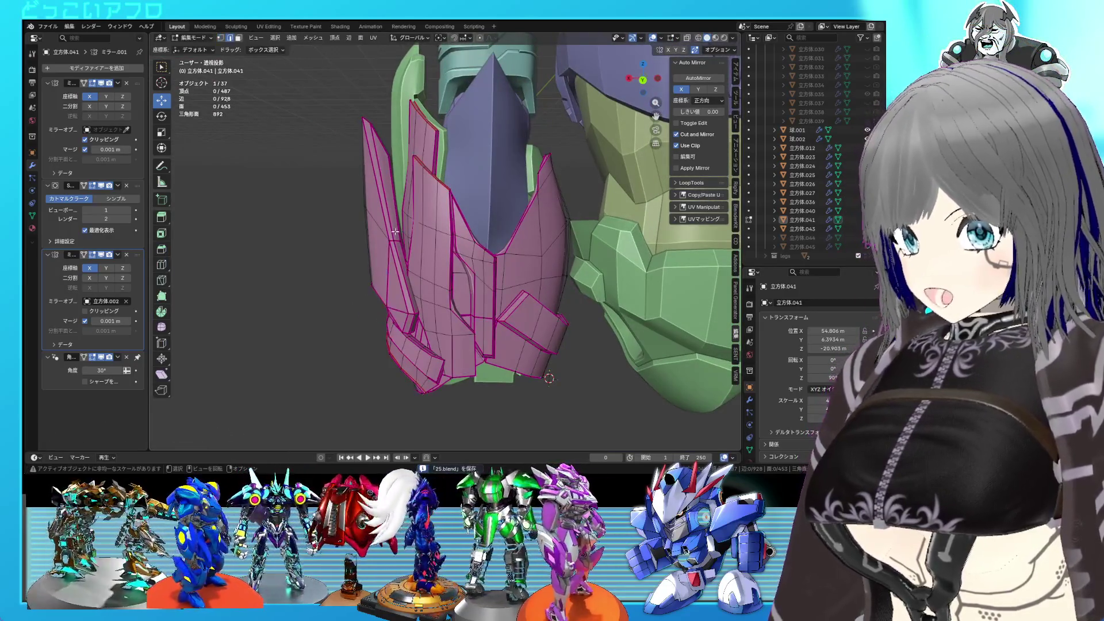
right_click(393, 227)
key(Escape)
mouse_move(389, 229)
middle_down()
mouse_move(437, 260)
mouse_move(468, 216)
mouse_move(491, 206)
mouse_move(608, 233)
mouse_move(551, 262)
middle_up()
key(Tab)
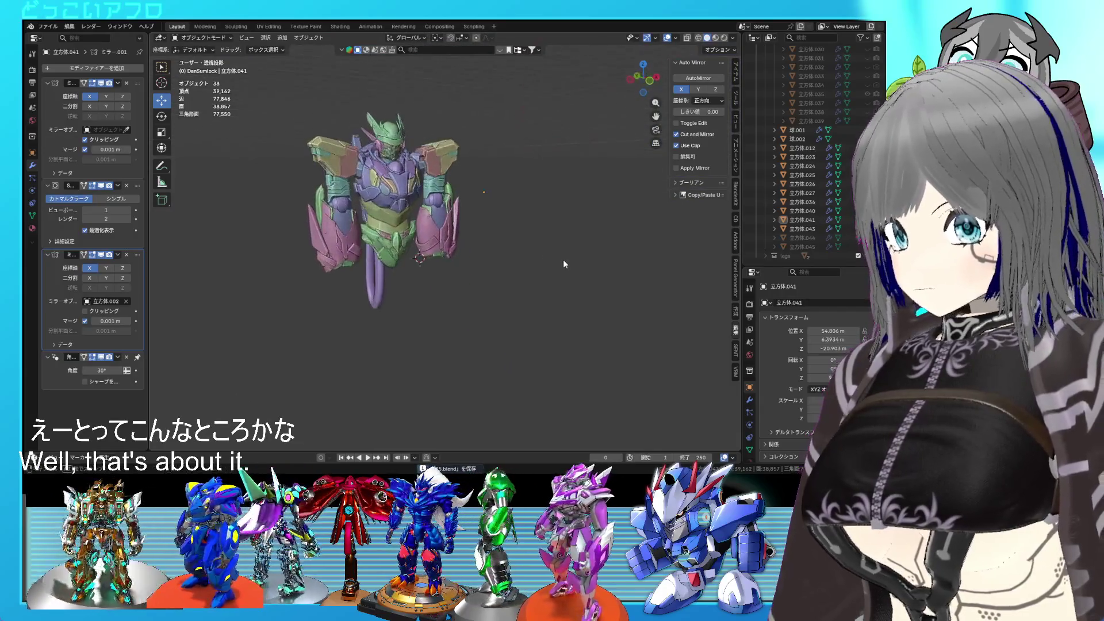
scroll(515, 248, up, 5)
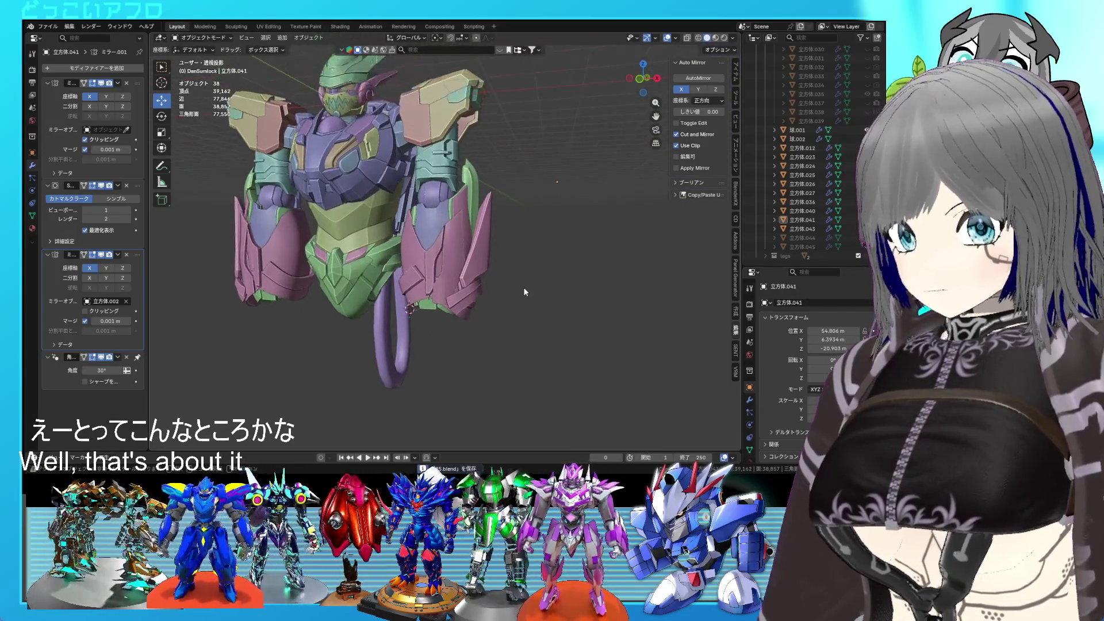
mouse_move(523, 248)
middle_down()
mouse_move(430, 285)
mouse_move(676, 267)
middle_up()
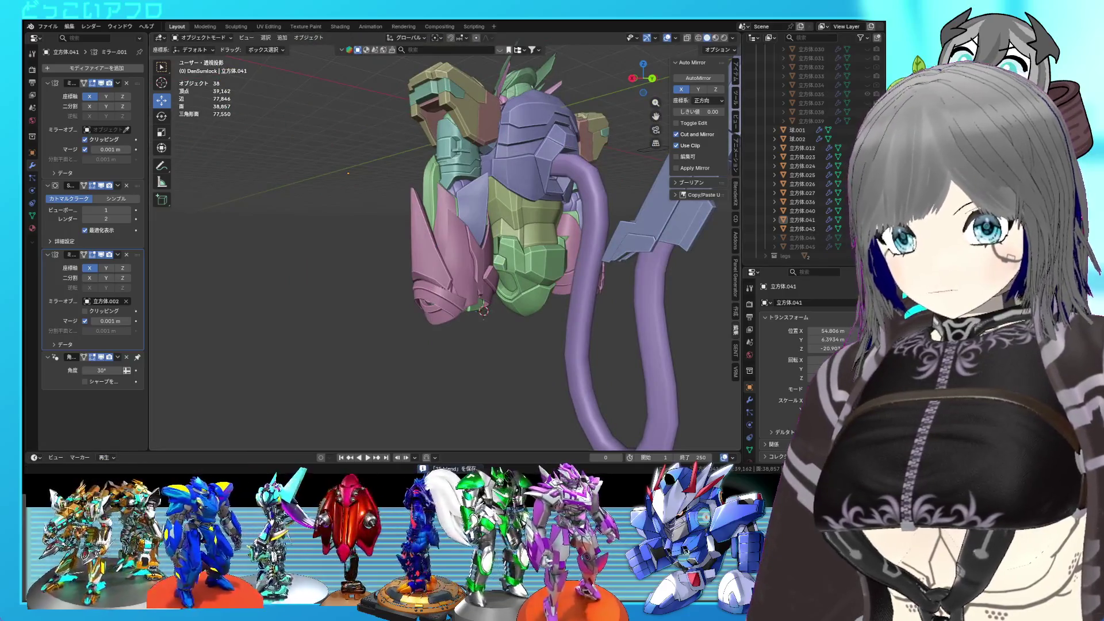
- Unhide the mirrored piece 立方体.044 and delete it
click(804, 247)
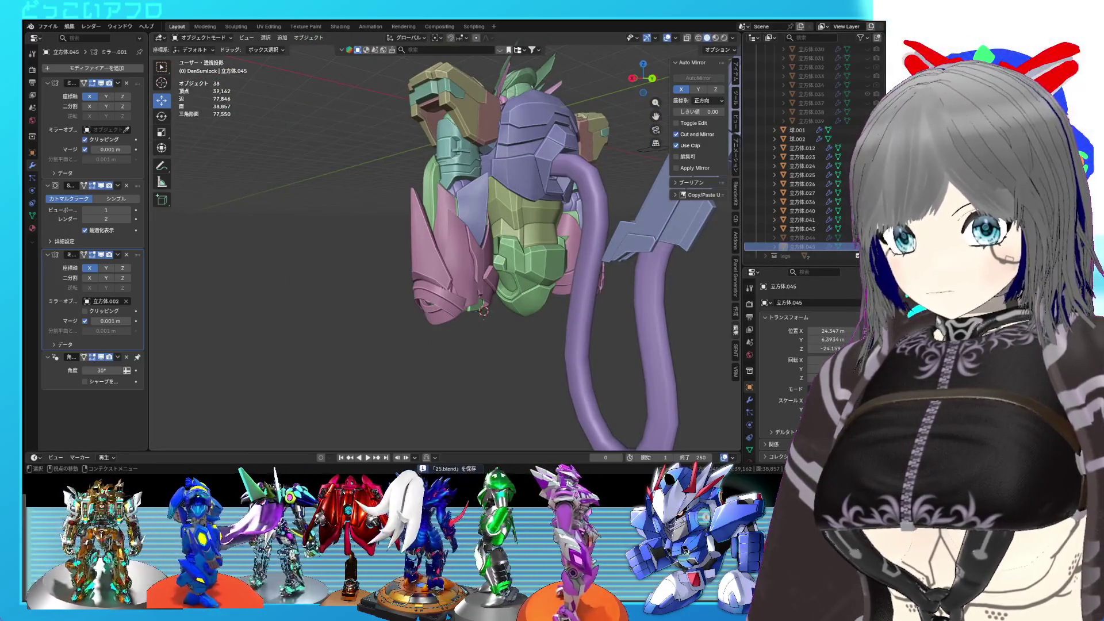
click(867, 237)
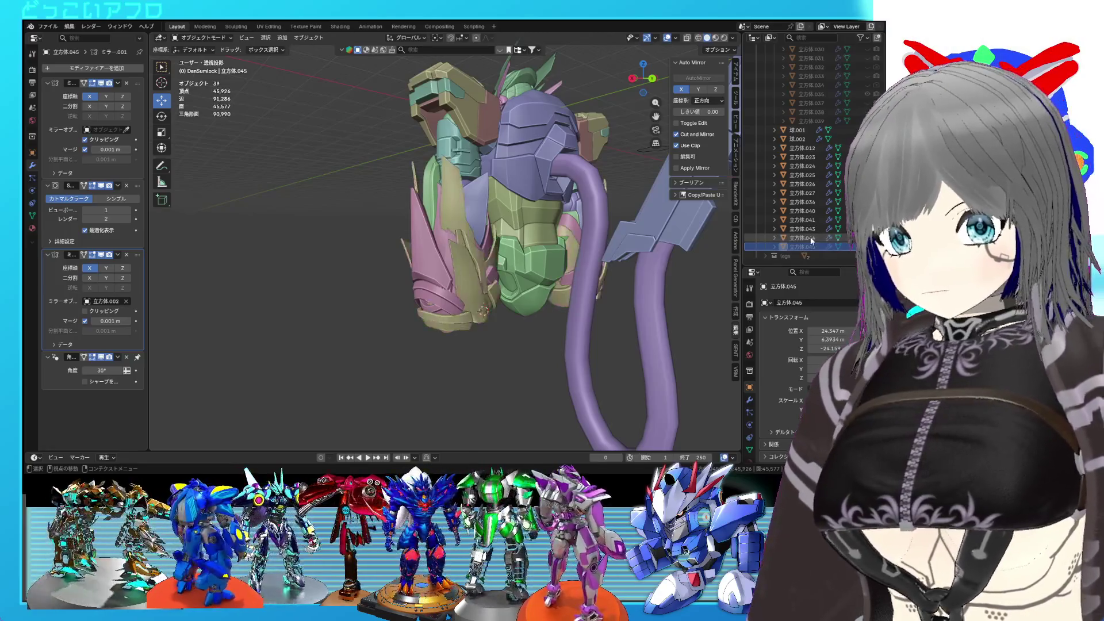
click(804, 237)
mouse_move(441, 237)
middle_down()
mouse_move(594, 210)
mouse_move(571, 184)
middle_up()
middle_drag(460, 229, 467, 240)
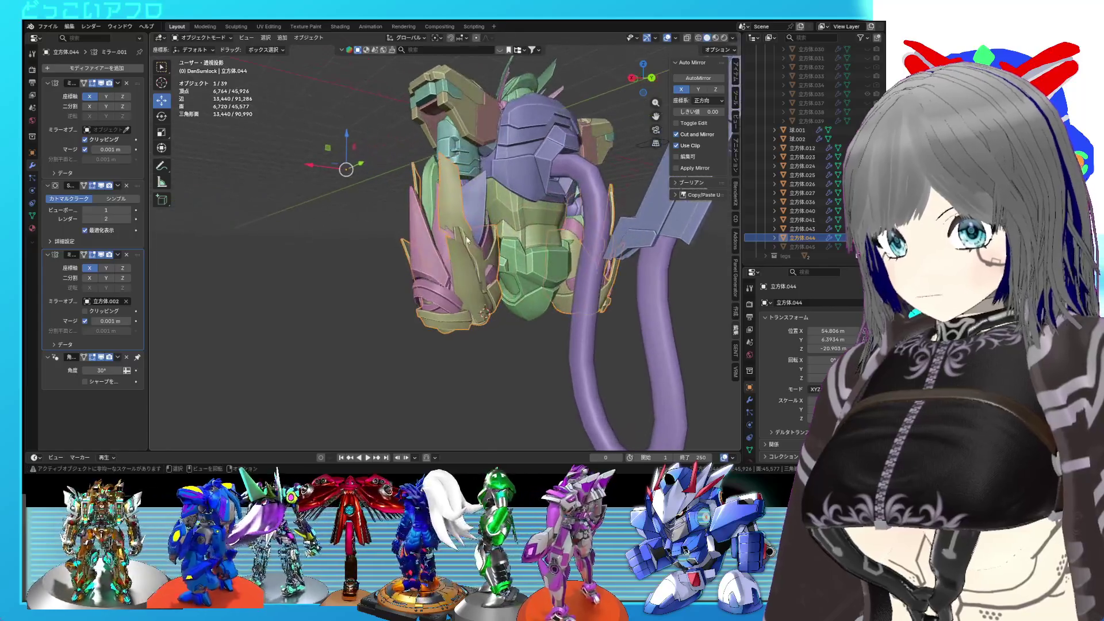
key(Delete)
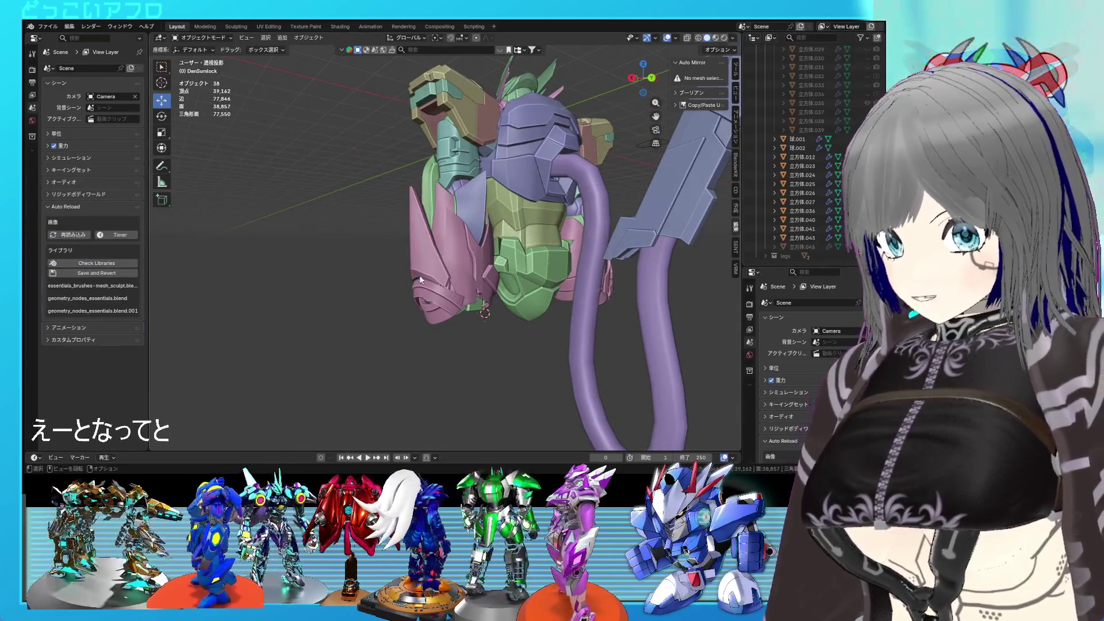
- Duplicate the pink leg armour 立方体.041 in place and toggle hiding the original
click(421, 280)
key(shift+d)
key(Escape)
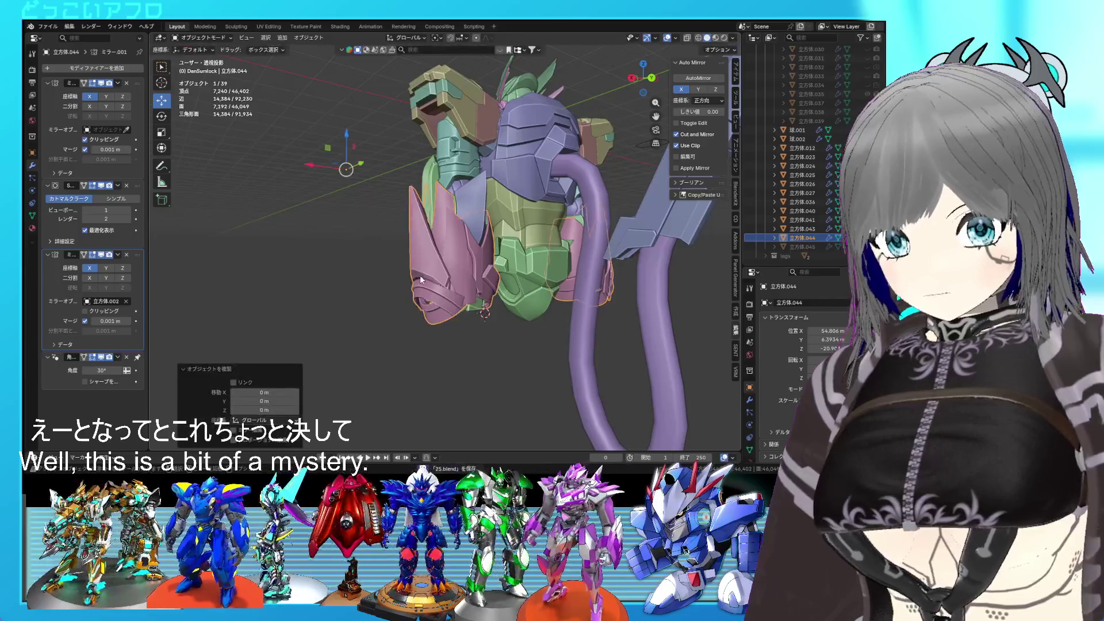
click(805, 220)
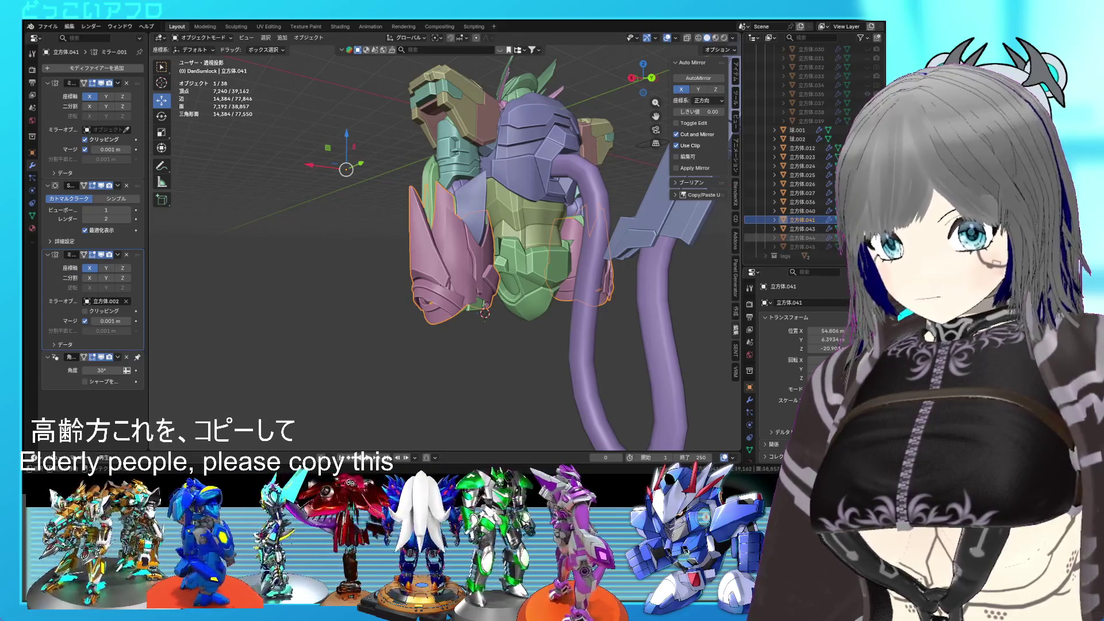
key(h)
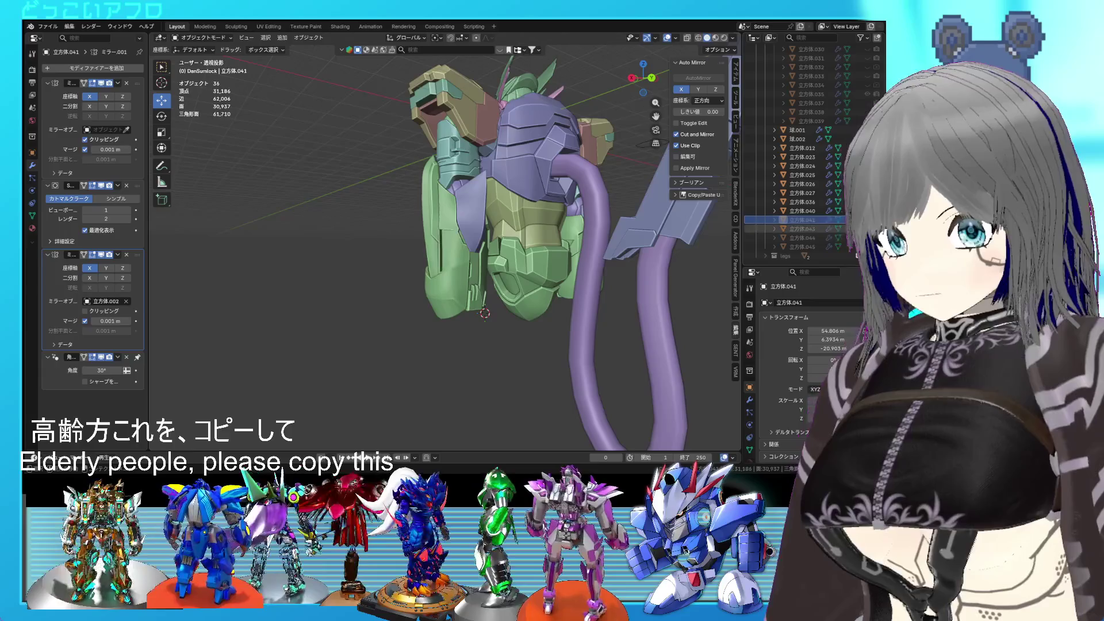
key(ctrl+z)
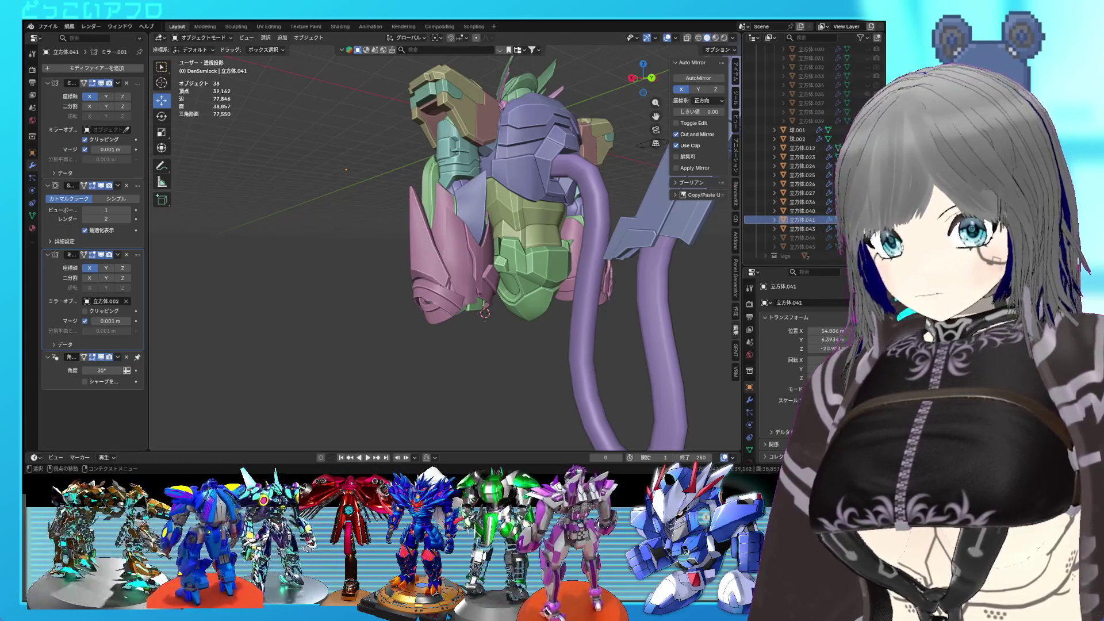
- Hide the pink original, edit the duplicate, and shift one connected plate downward
key(h)
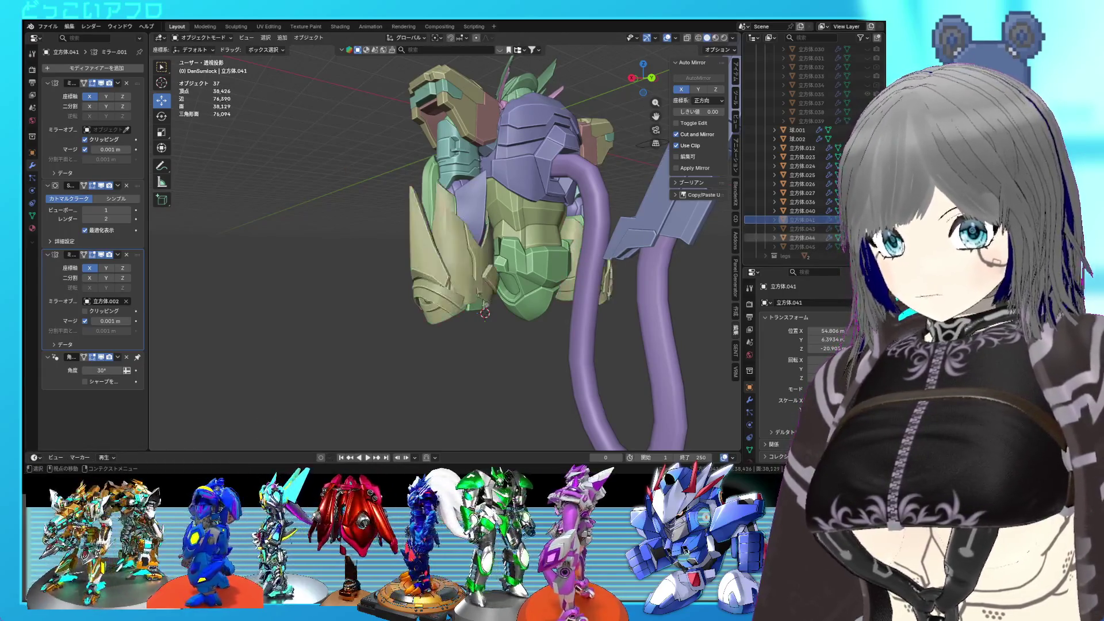
key(Tab)
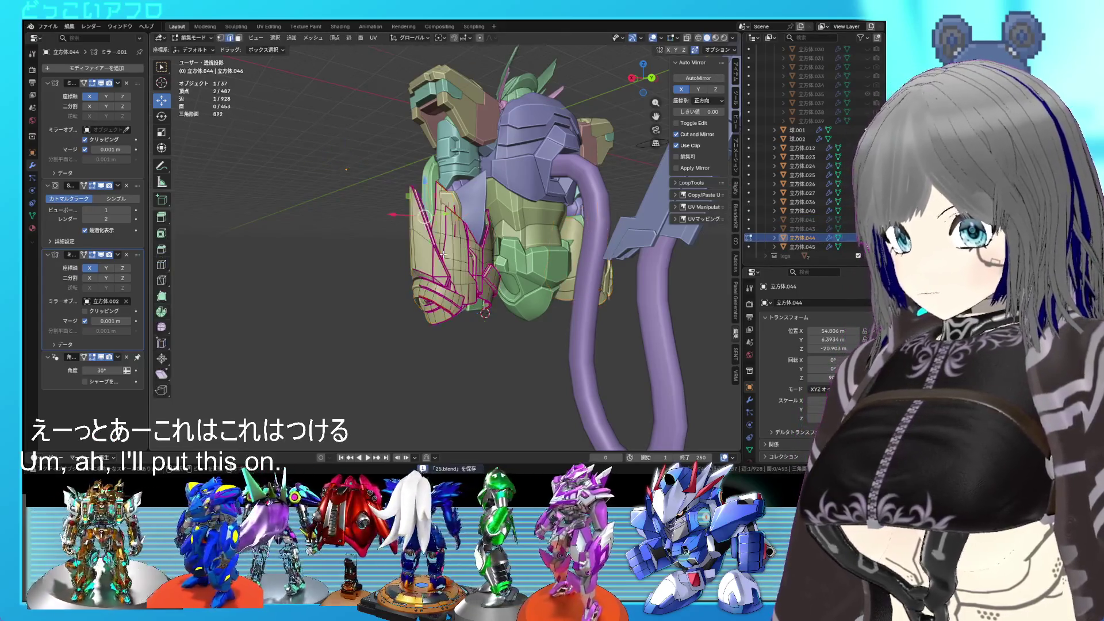
key(ctrl+KP_1)
scroll(487, 281, up, 2)
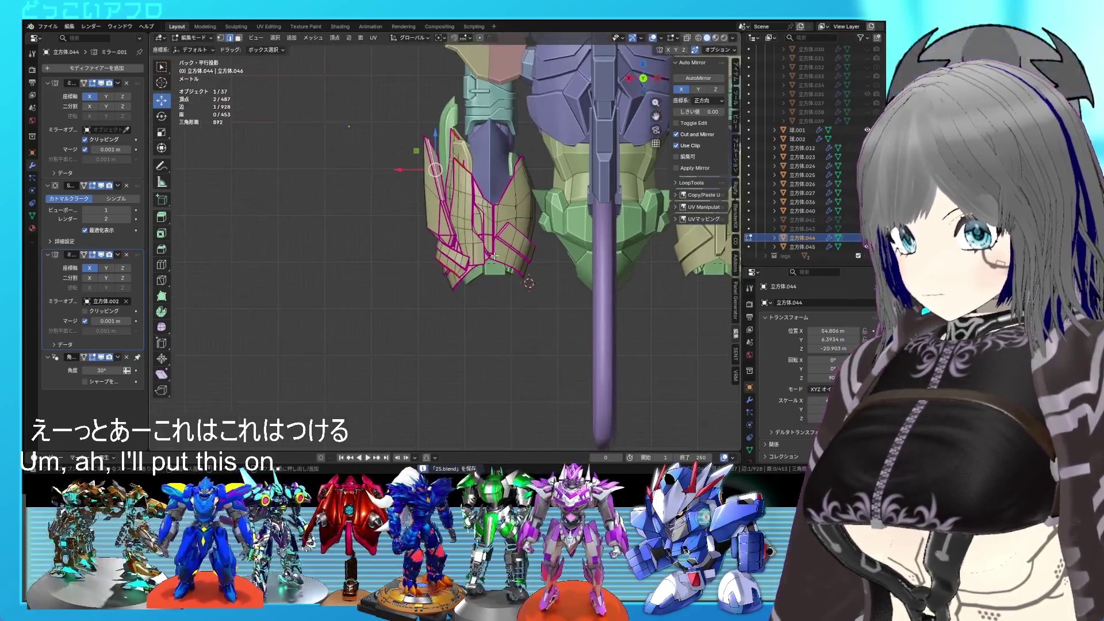
key(l)
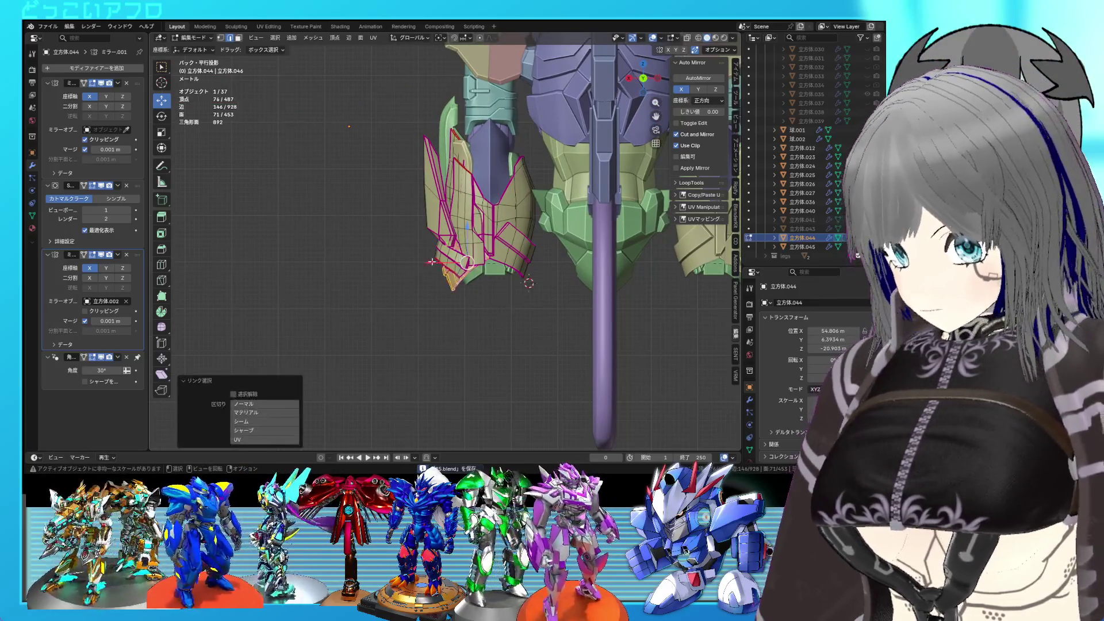
scroll(463, 275, up, 1)
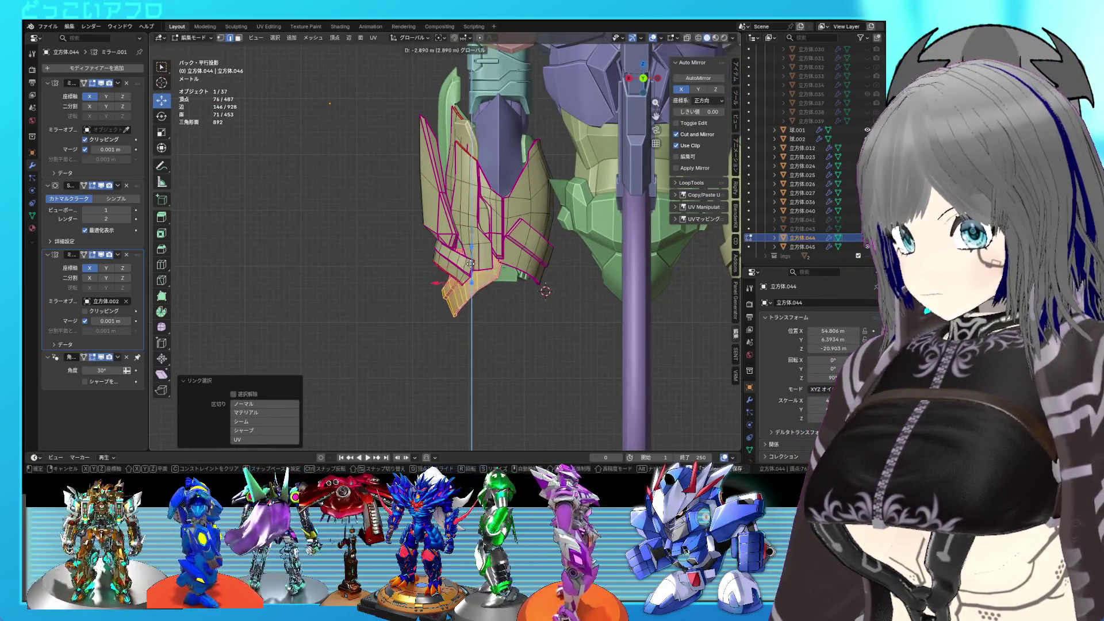
click(501, 304)
click(526, 293)
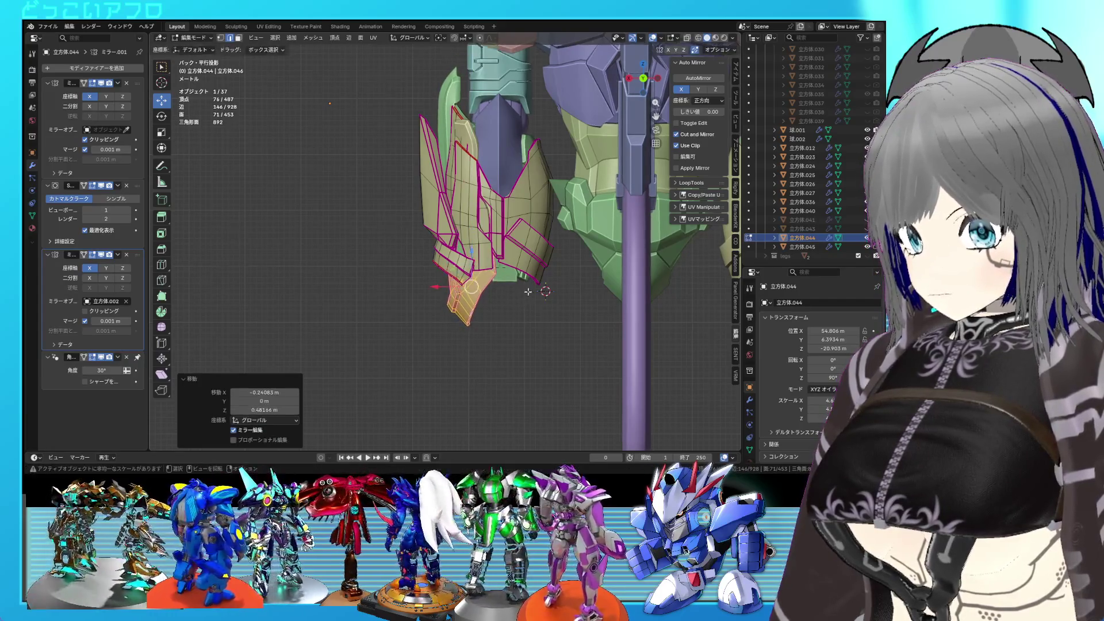
- Move and rotate another plate near the lower tip into its new position
click(454, 261)
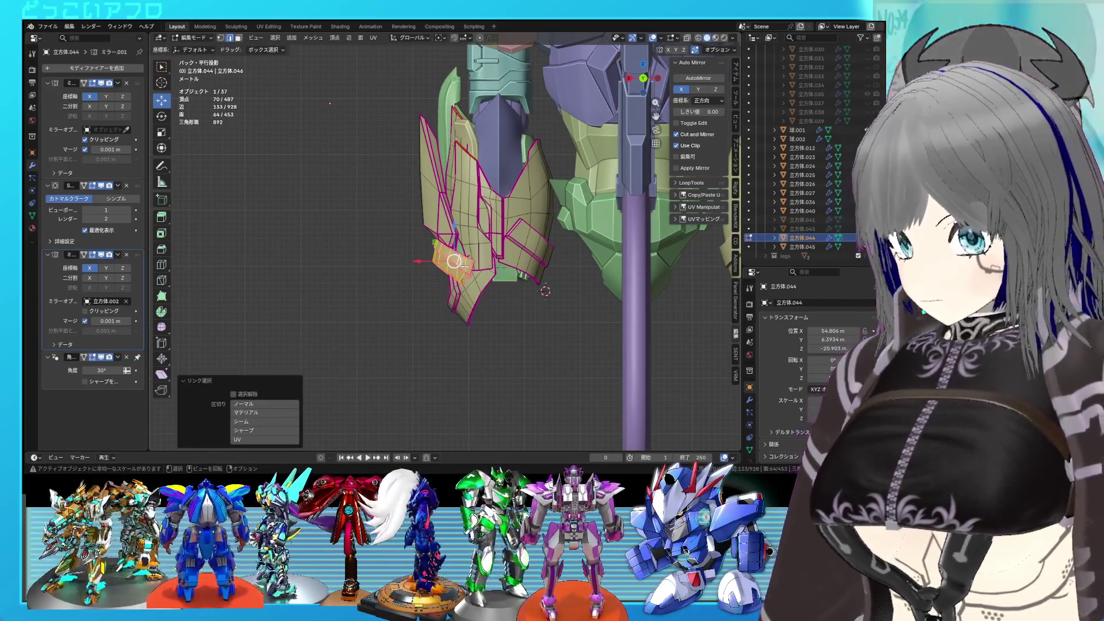
click(465, 298)
key(r)
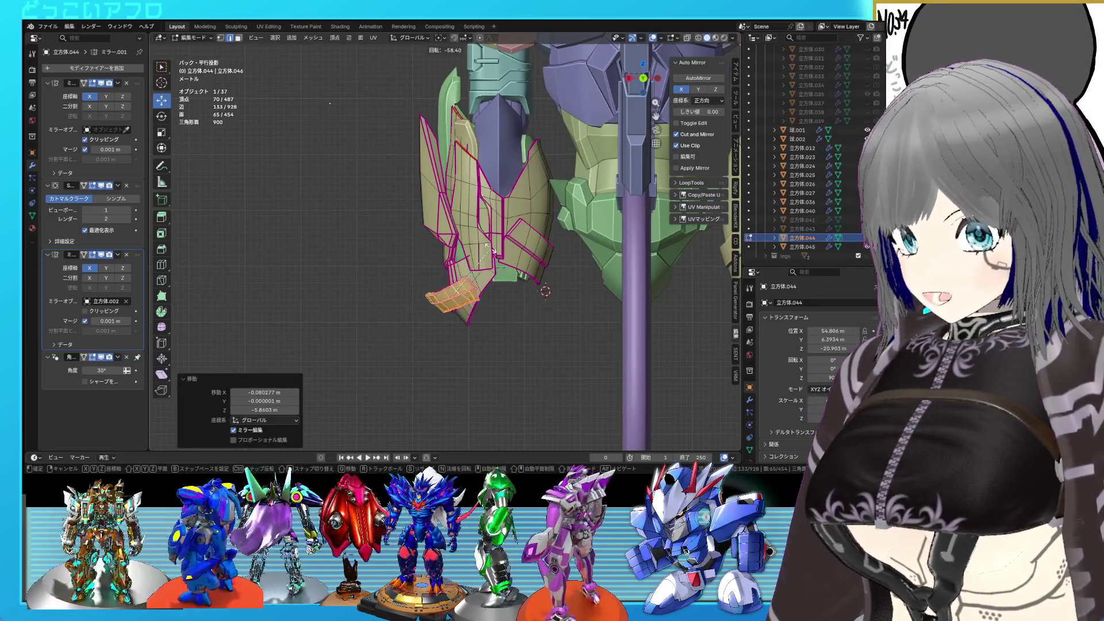
click(483, 241)
click(483, 242)
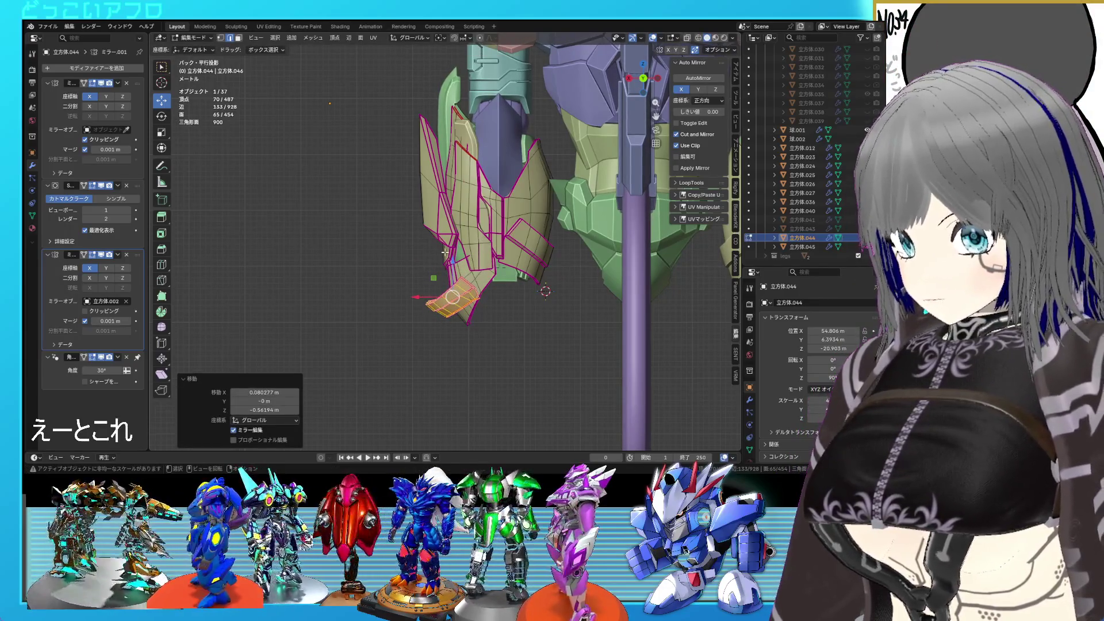
key(ctrl+z)
key(r)
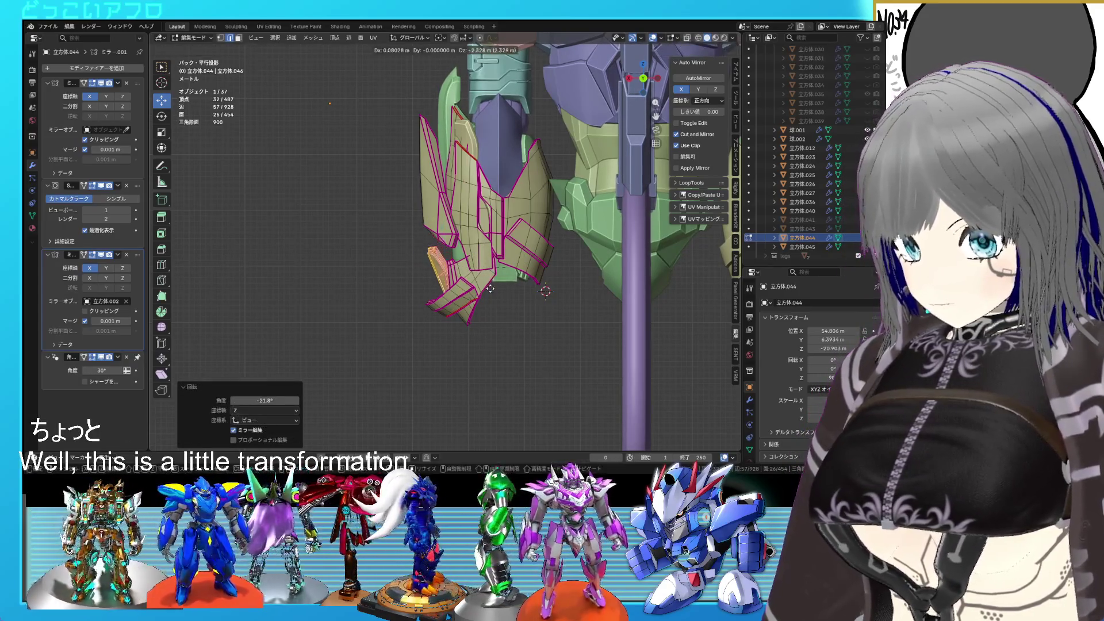
click(493, 288)
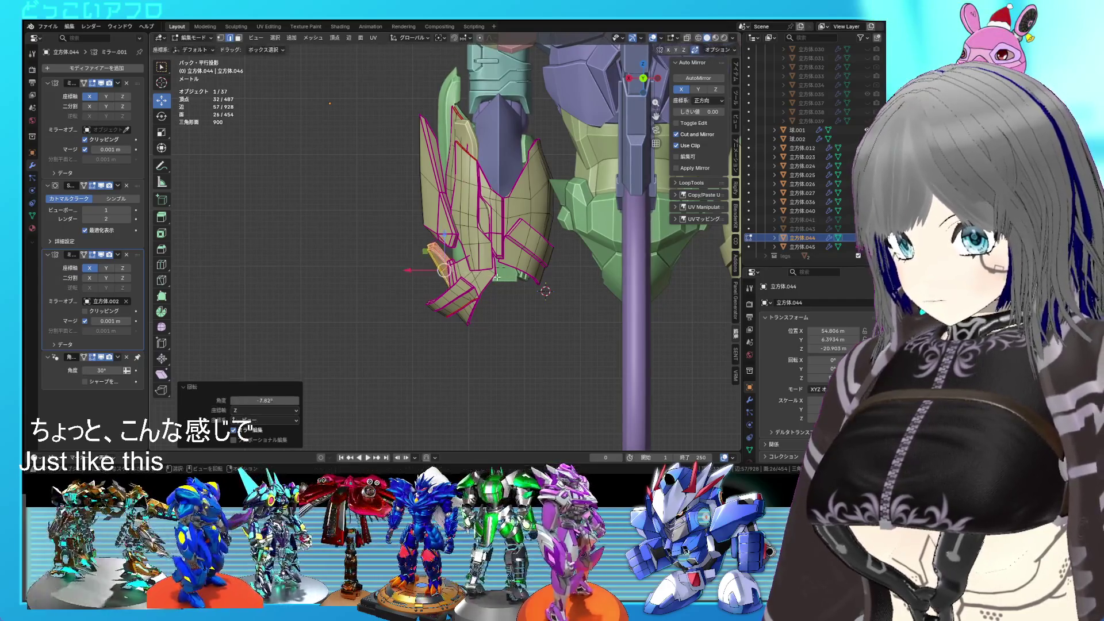
click(493, 280)
mouse_move(494, 280)
middle_down()
mouse_move(518, 268)
mouse_move(485, 287)
middle_up()
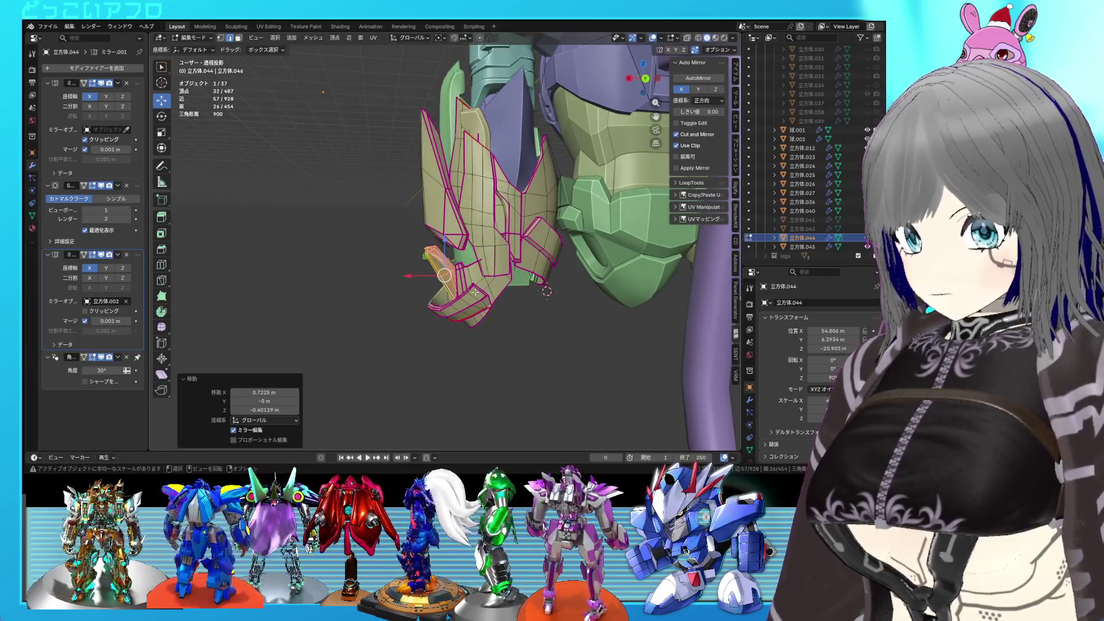
- Tuck the lower flap under the plates: move -0.381 m X, -0.359 m Z, tilt 14.9°
click(476, 291)
alt+middle_drag(503, 264, 497, 288)
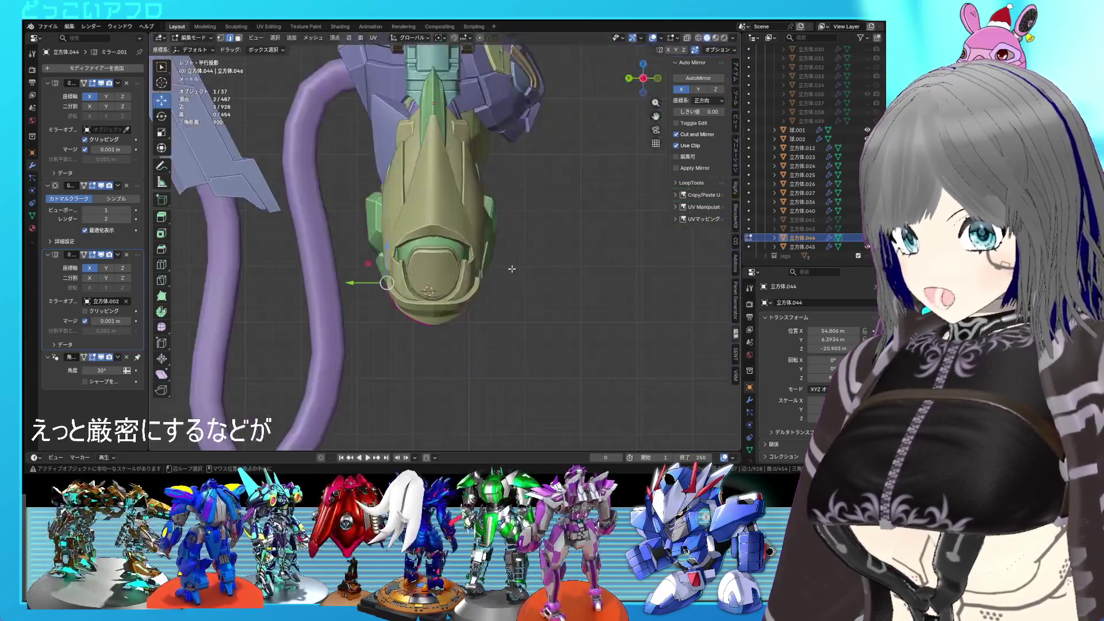
key(l)
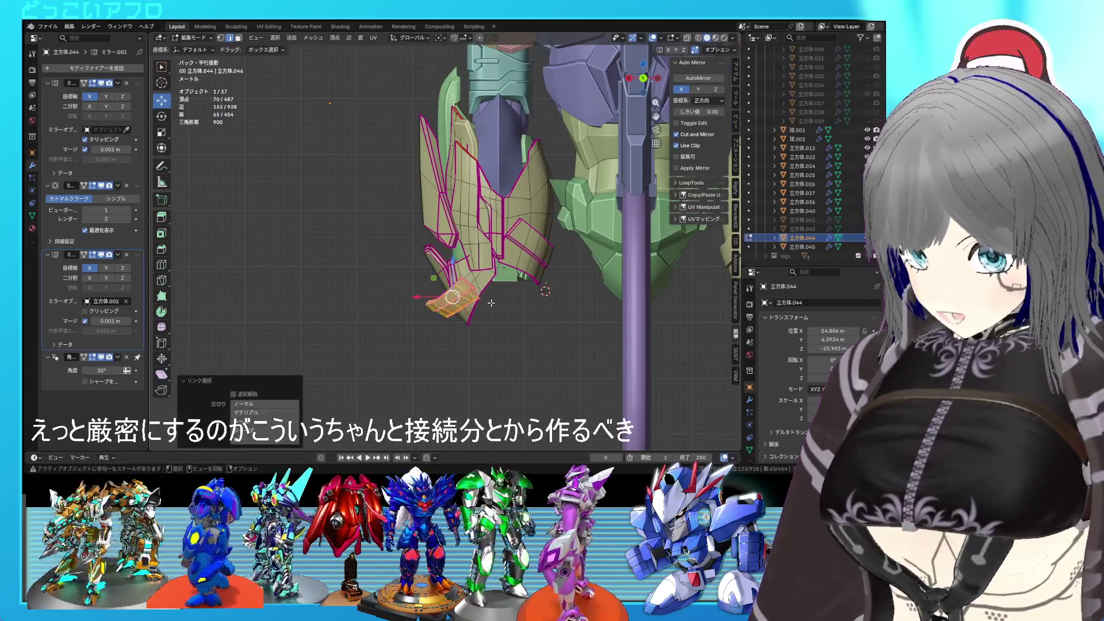
click(514, 332)
key(r)
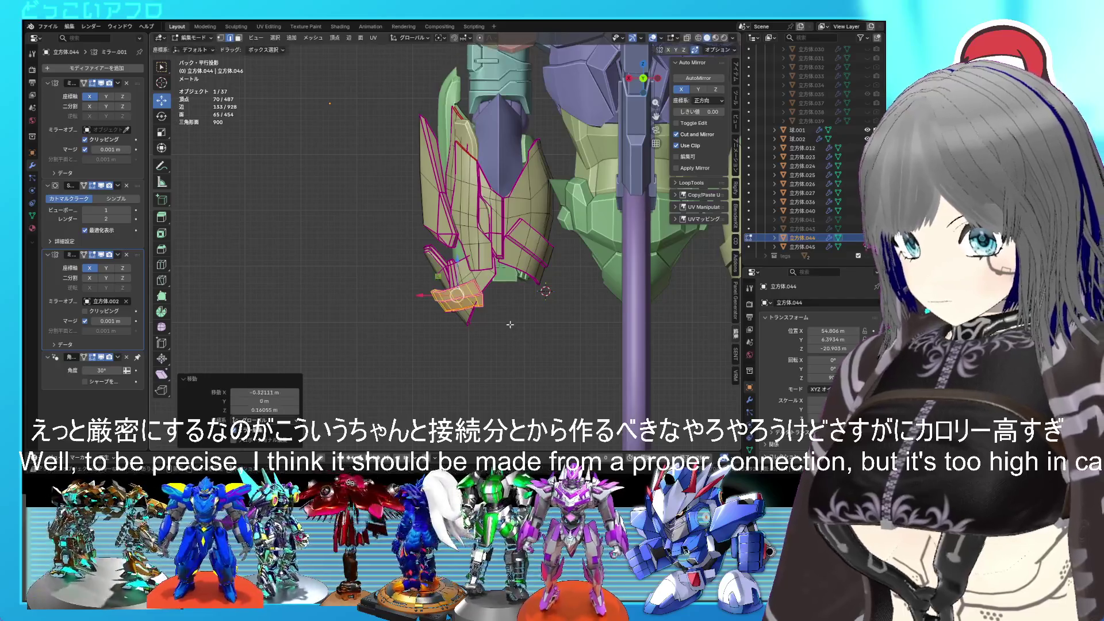
middle_drag(510, 325, 504, 314)
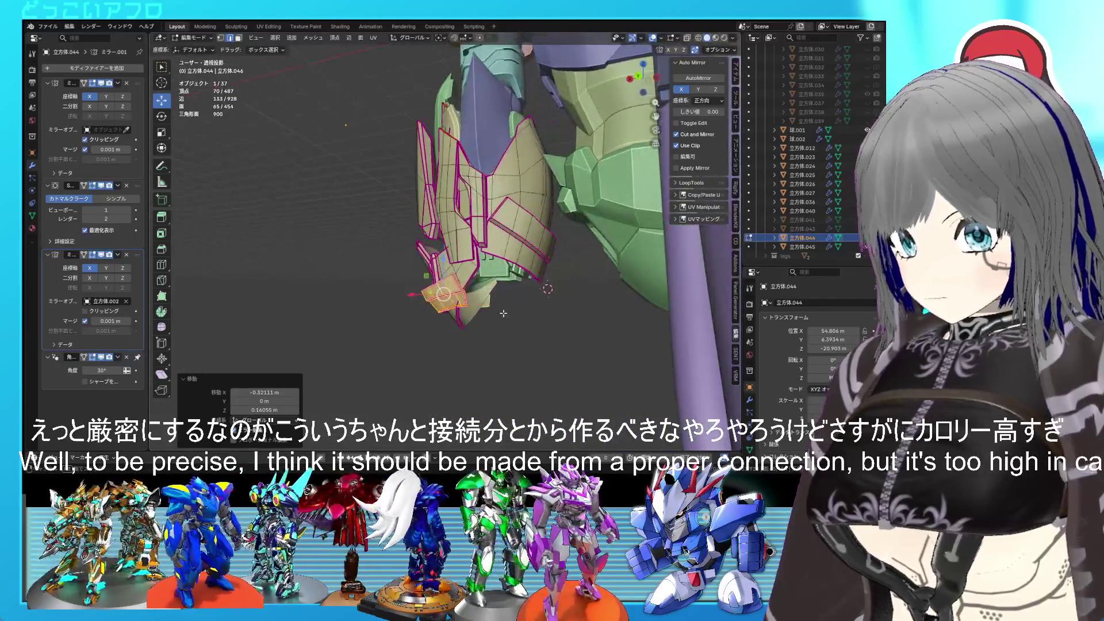
click(547, 289)
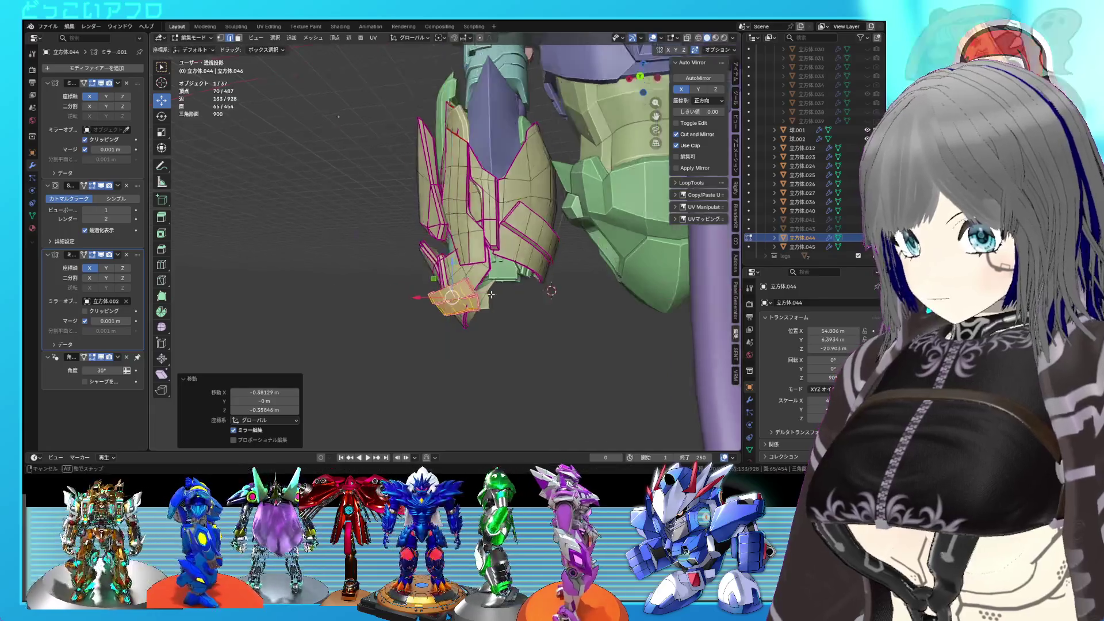
mouse_move(547, 289)
middle_down()
mouse_move(657, 251)
mouse_move(535, 300)
mouse_move(555, 292)
middle_up()
scroll(535, 299, up, 4)
click(525, 286)
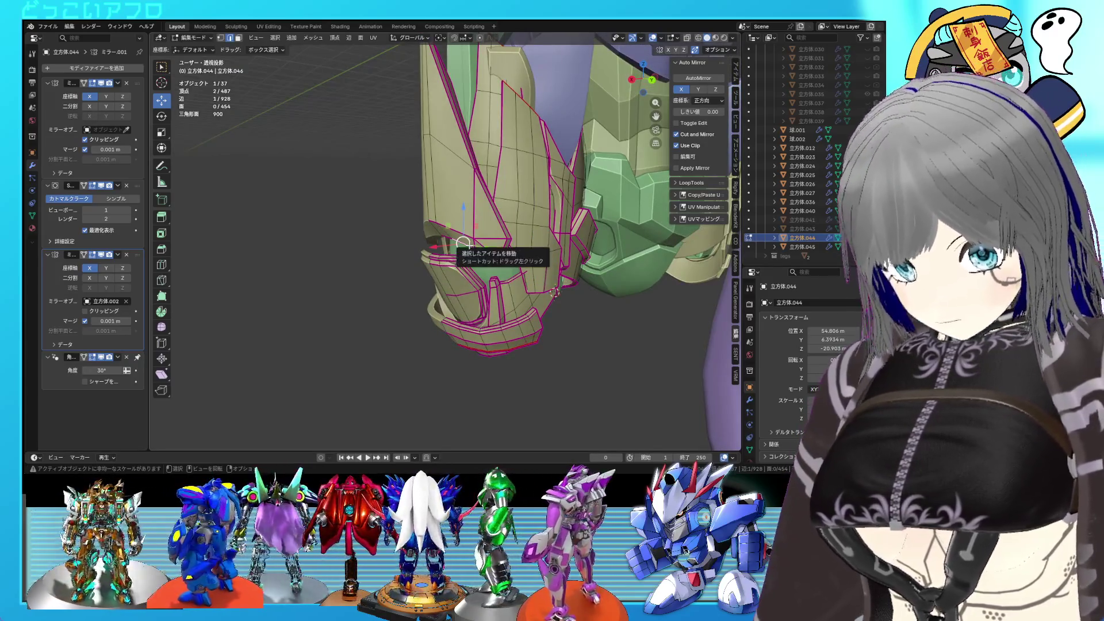
- Select the fin plate and shift and tilt it outward in the back view
key(l)
alt+middle_drag(484, 254, 476, 251)
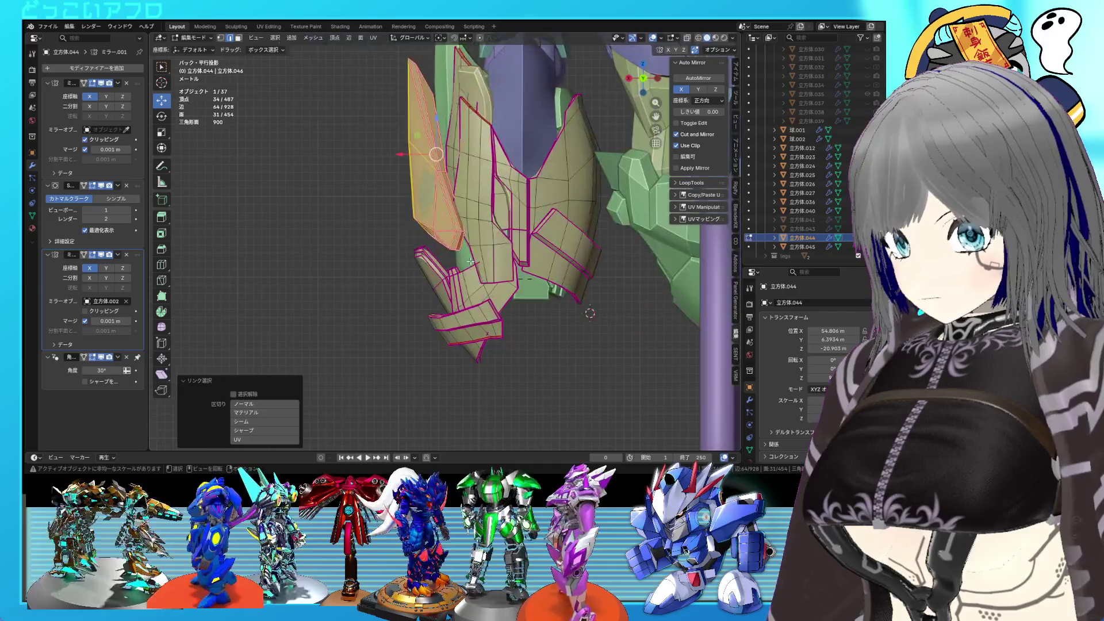
key(g)
click(477, 252)
key(r)
click(474, 240)
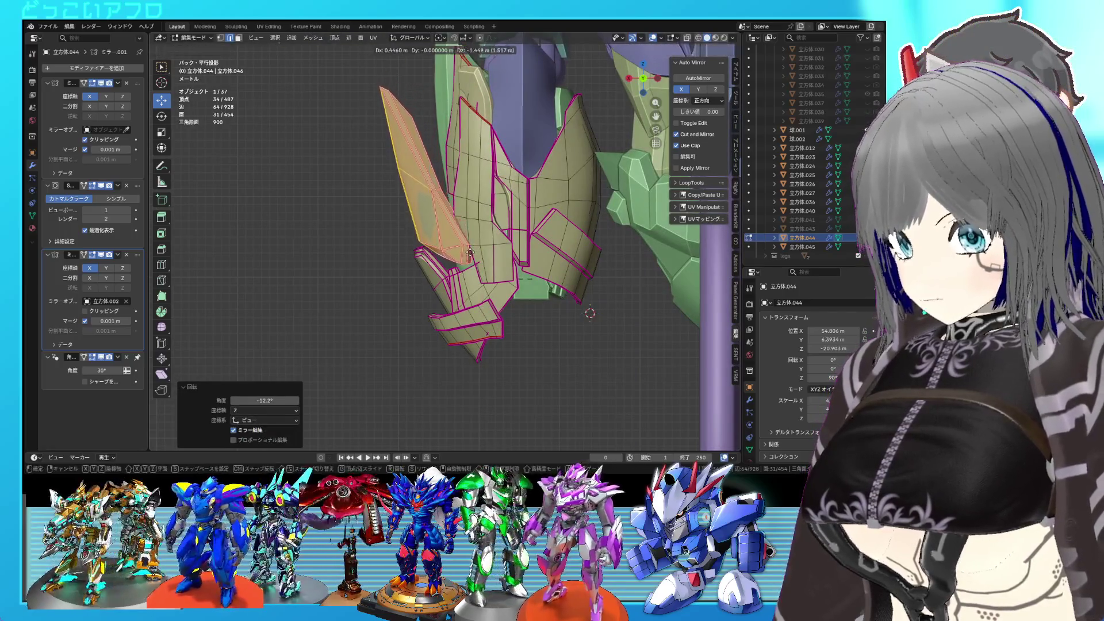
click(467, 254)
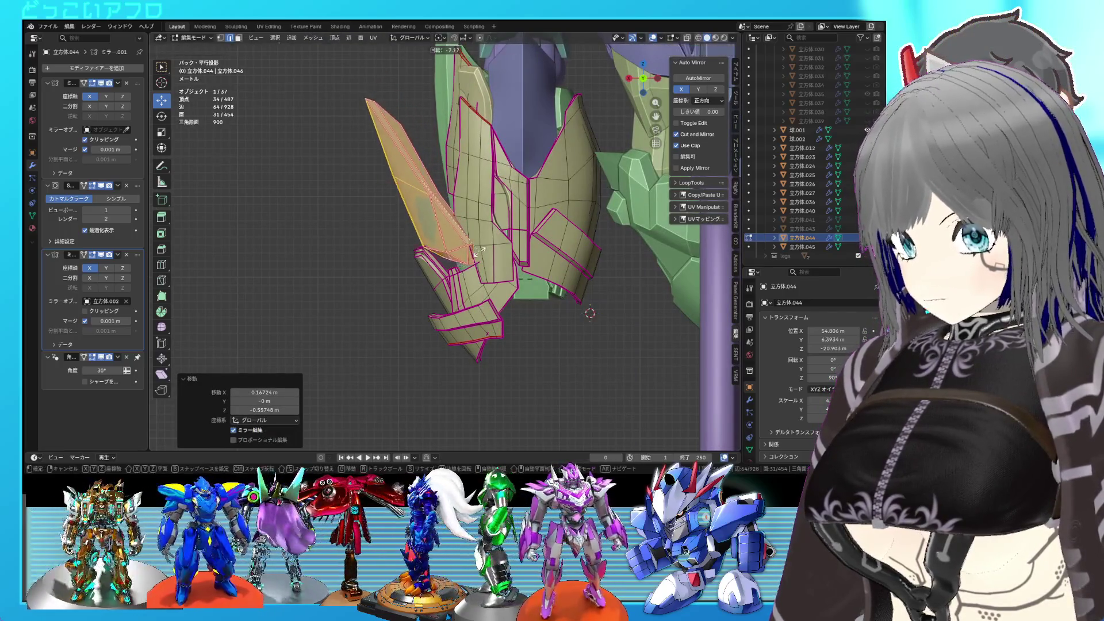
click(478, 253)
- Reposition and slightly rotate the fin plate again, checking it in perspective
key(g)
click(479, 261)
mouse_move(479, 262)
middle_down()
mouse_move(579, 269)
mouse_move(507, 286)
mouse_move(698, 294)
mouse_move(518, 259)
middle_up()
click(516, 281)
key(g)
click(520, 296)
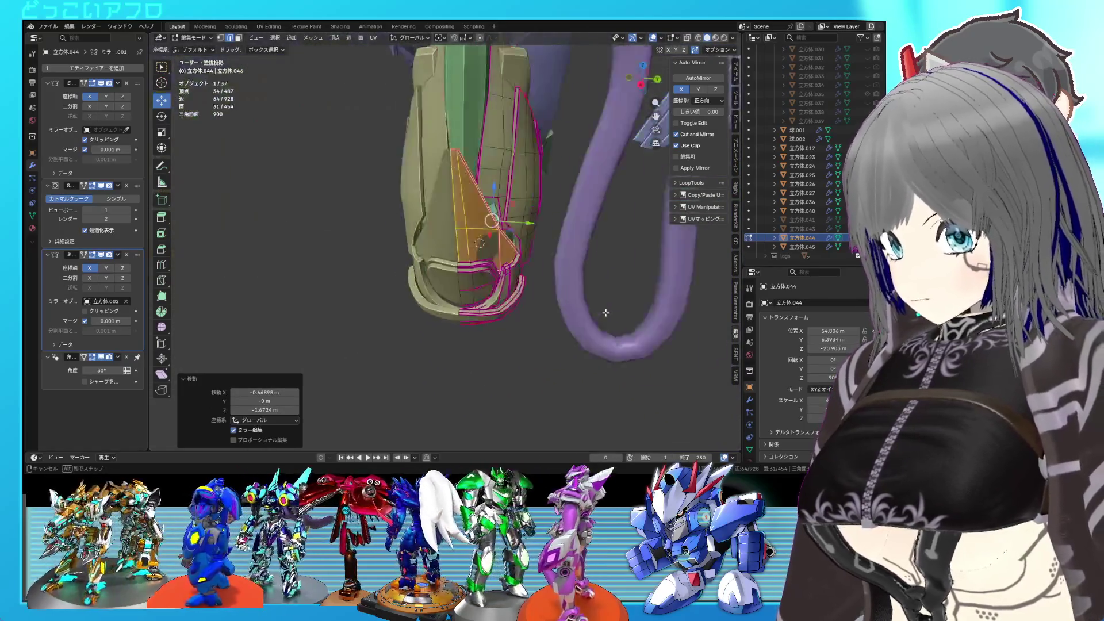
- Select the middle armour plate and drop it lower with a slight tilt
click(485, 88)
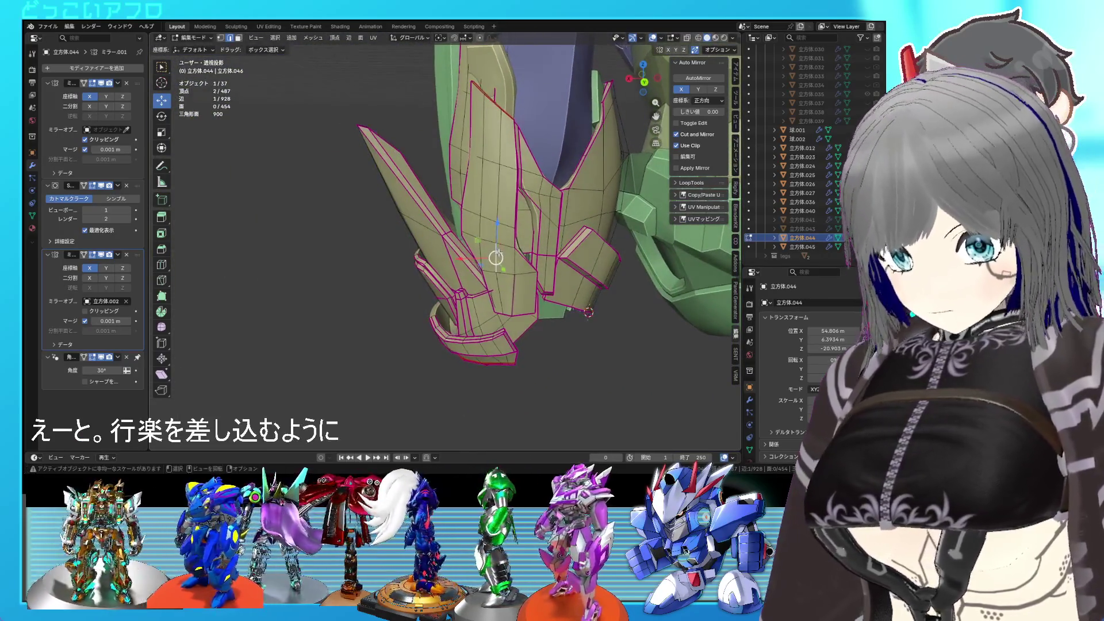
key(ctrl+l)
key(ctrl+KP_1)
key(g)
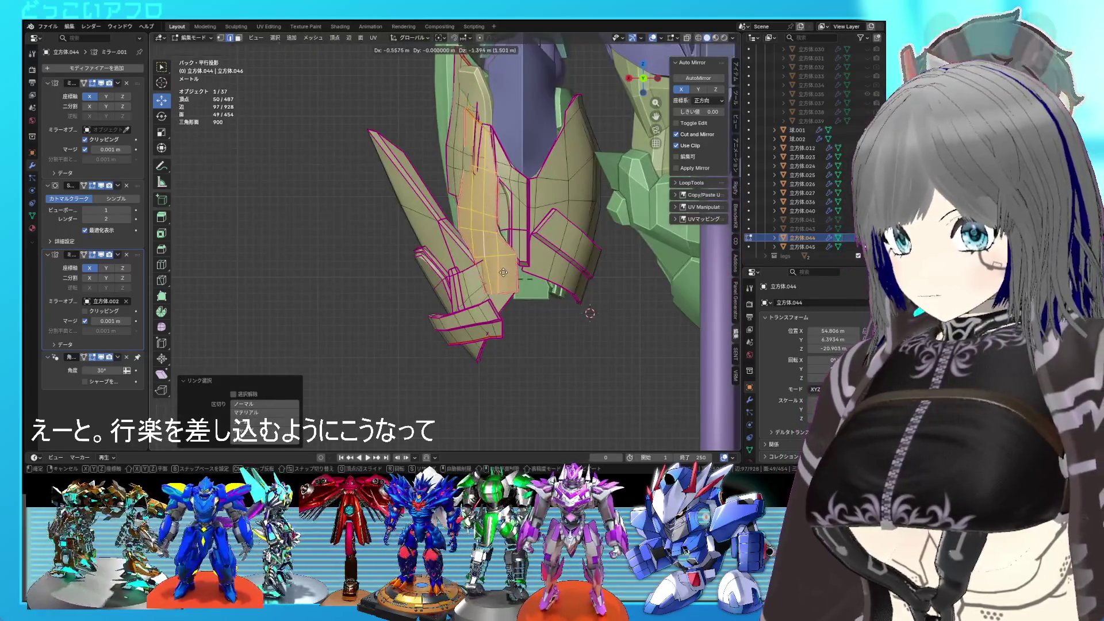
click(516, 295)
key(r)
click(523, 283)
mouse_move(523, 283)
middle_down()
mouse_move(568, 306)
mouse_move(534, 291)
middle_up()
click(574, 318)
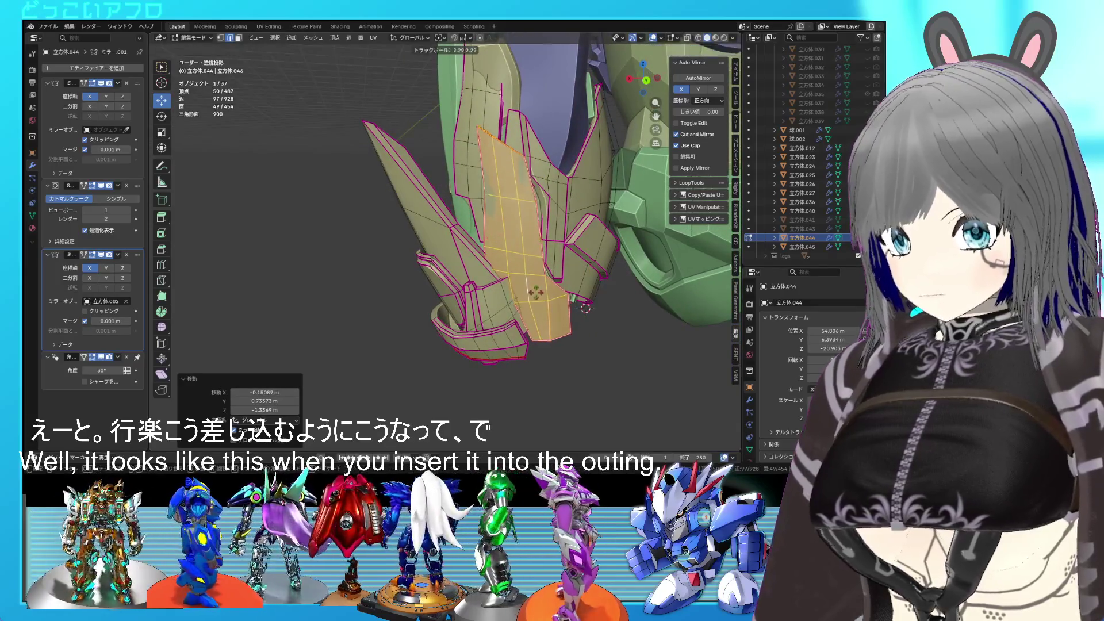
right_click(536, 293)
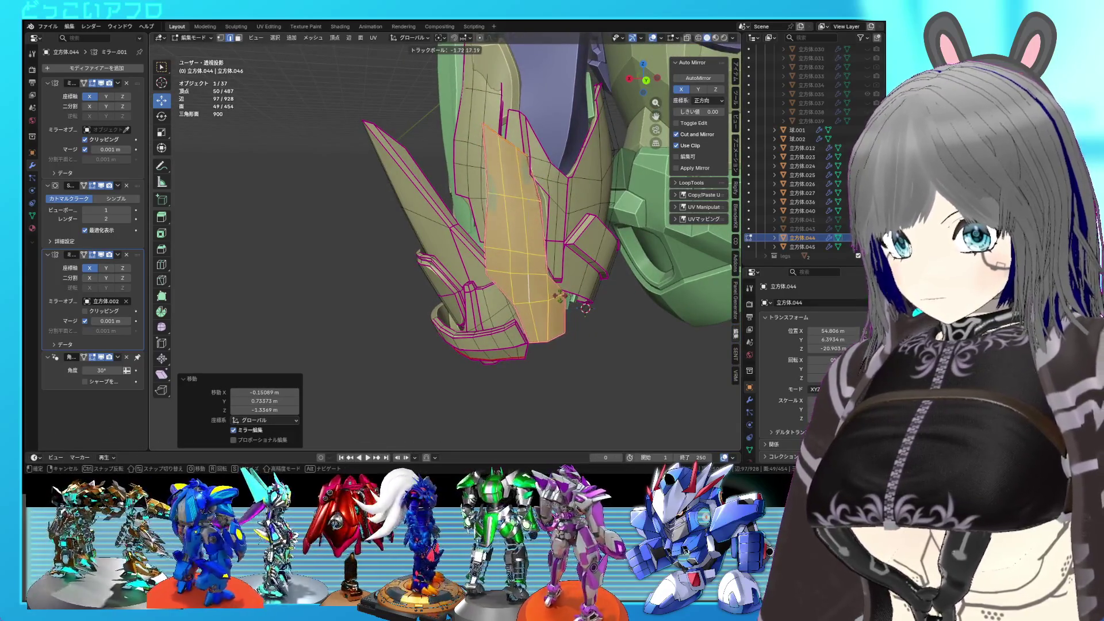
- Nudge the middle plate left, cancelling the unwanted rotation
key(g)
click(569, 299)
key(r)
click(566, 303)
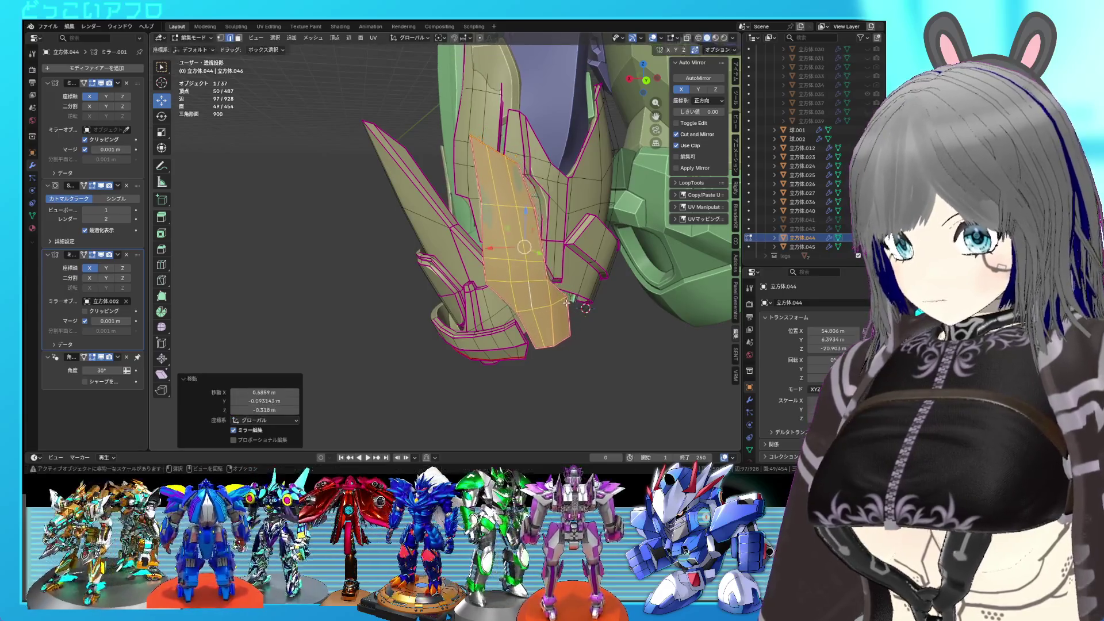
right_click(587, 308)
- Adjust the middle plate's placement and tilt from the right side view
middle_drag(588, 308, 608, 287)
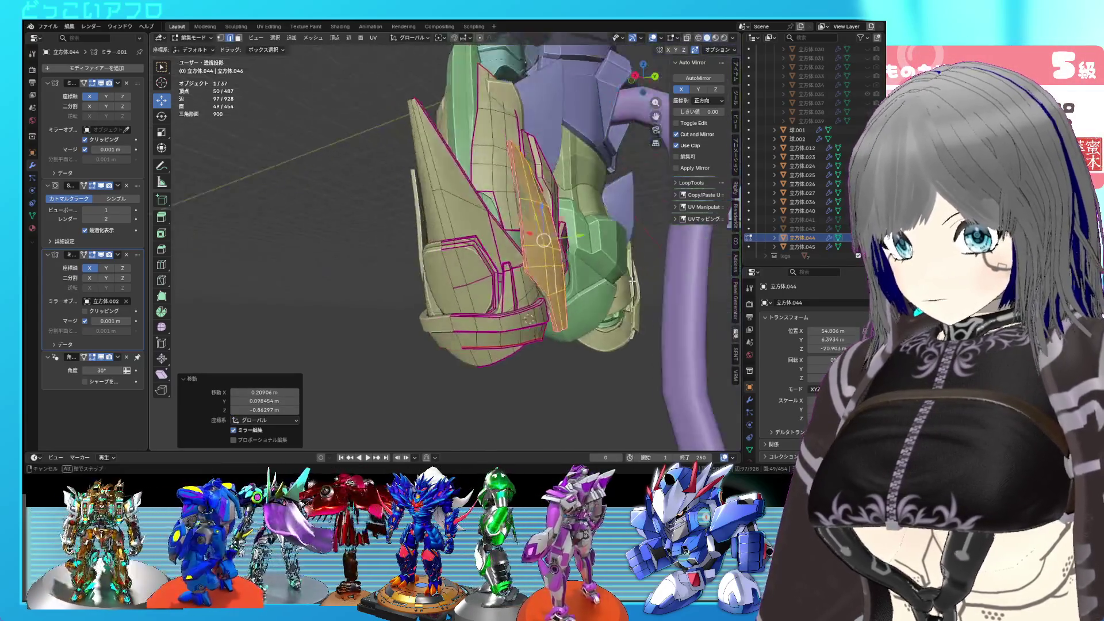
key(KP_3)
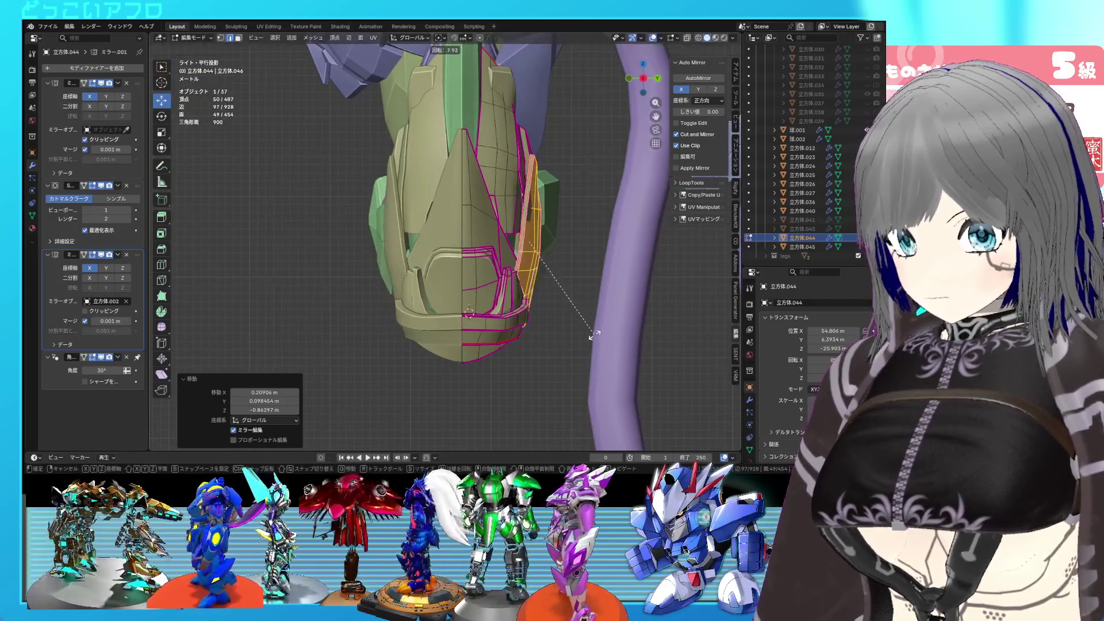
key(g)
click(600, 340)
click(618, 355)
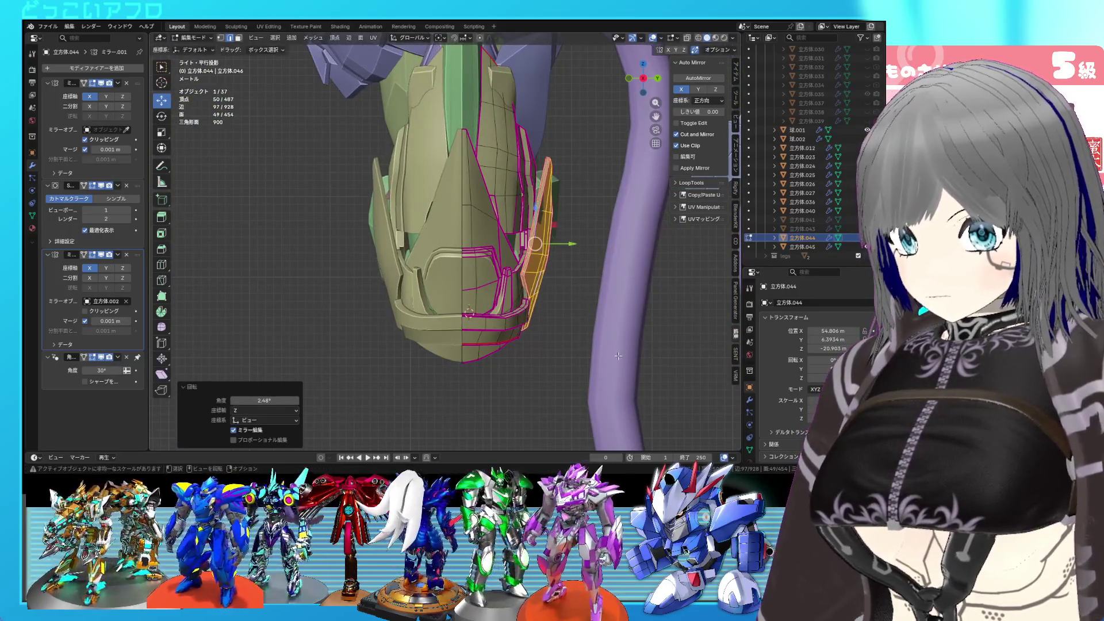
click(616, 363)
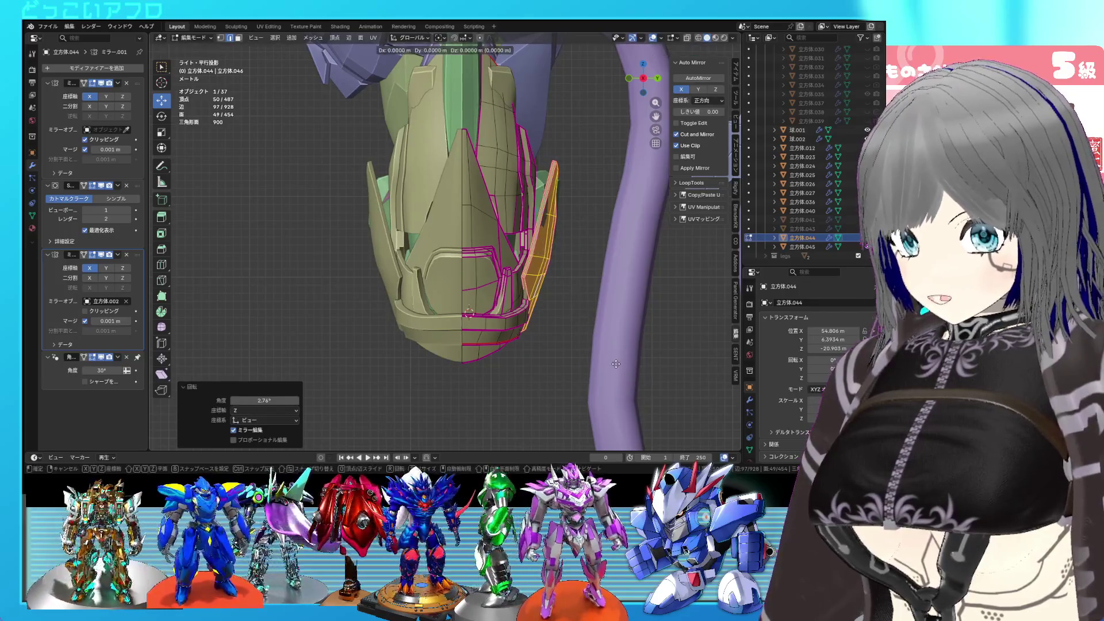
mouse_move(575, 322)
middle_down()
mouse_move(457, 272)
mouse_move(428, 292)
mouse_move(485, 205)
mouse_move(462, 267)
mouse_move(451, 264)
mouse_move(560, 282)
middle_up()
- Reselect the middle plate and raise it slightly
click(475, 230)
key(l)
key(g)
click(454, 258)
click(473, 244)
- Select the neighbouring plate, move it and tilt it 3.8°
click(527, 284)
key(l)
key(g)
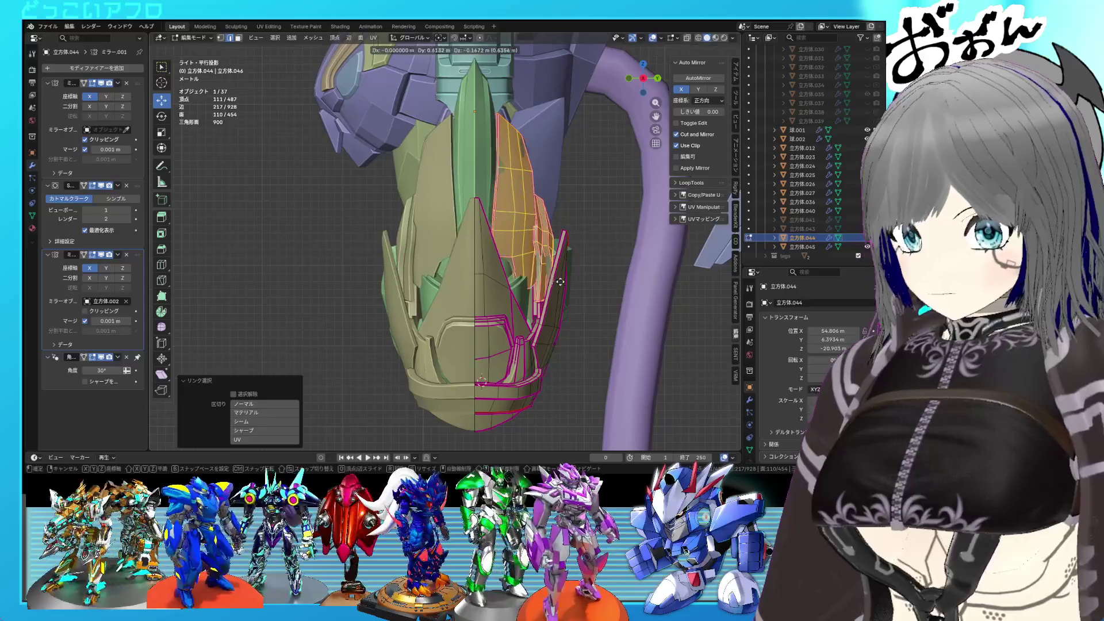
click(560, 282)
key(r)
click(566, 300)
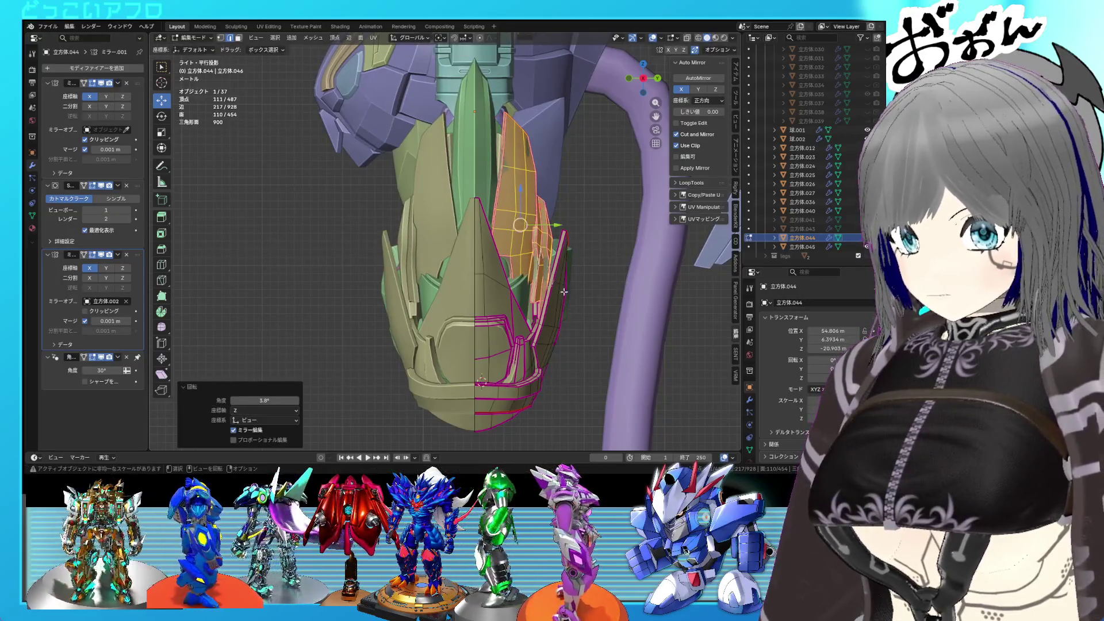
- Reposition the neighbouring plate from behind, then select the linked side plate
middle_drag(566, 300, 454, 303)
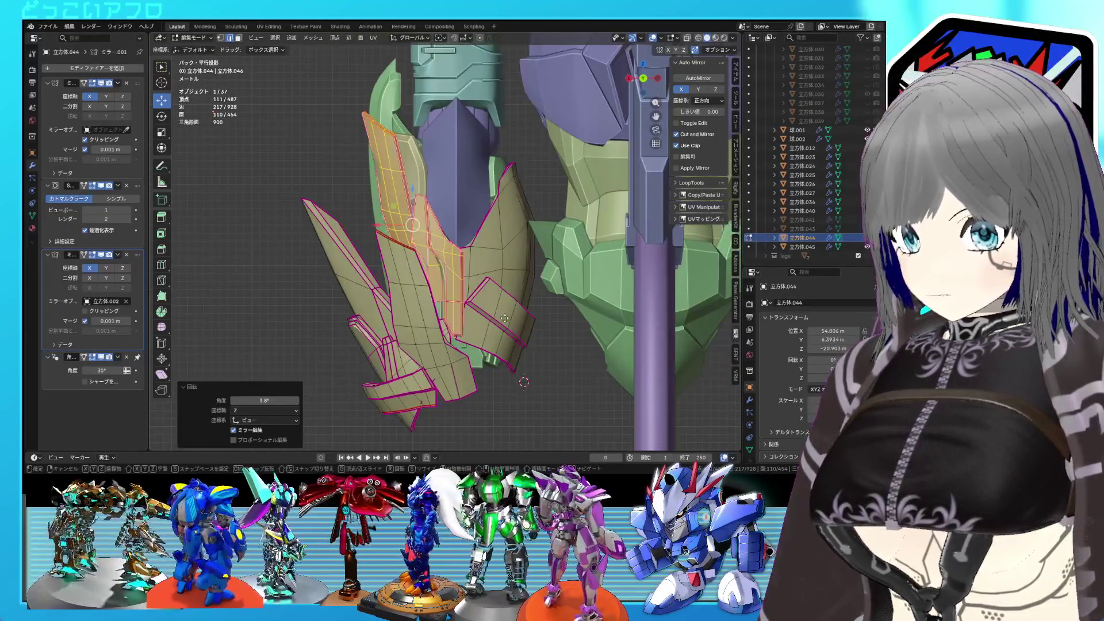
key(g)
click(496, 323)
key(r)
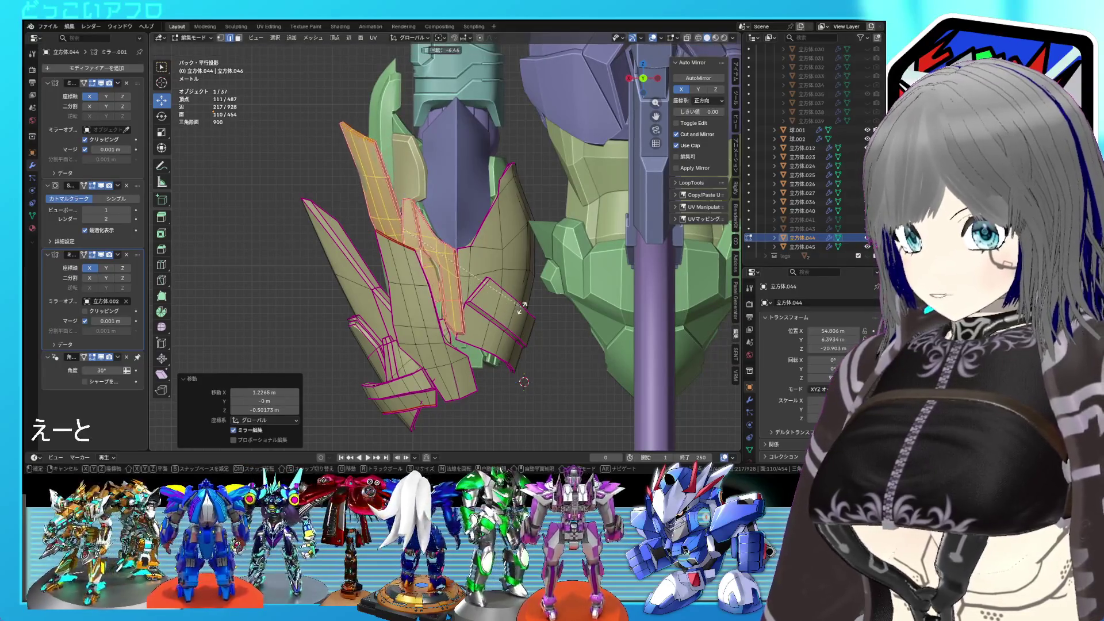
key(g)
click(518, 314)
middle_drag(517, 313, 570, 299)
click(521, 244)
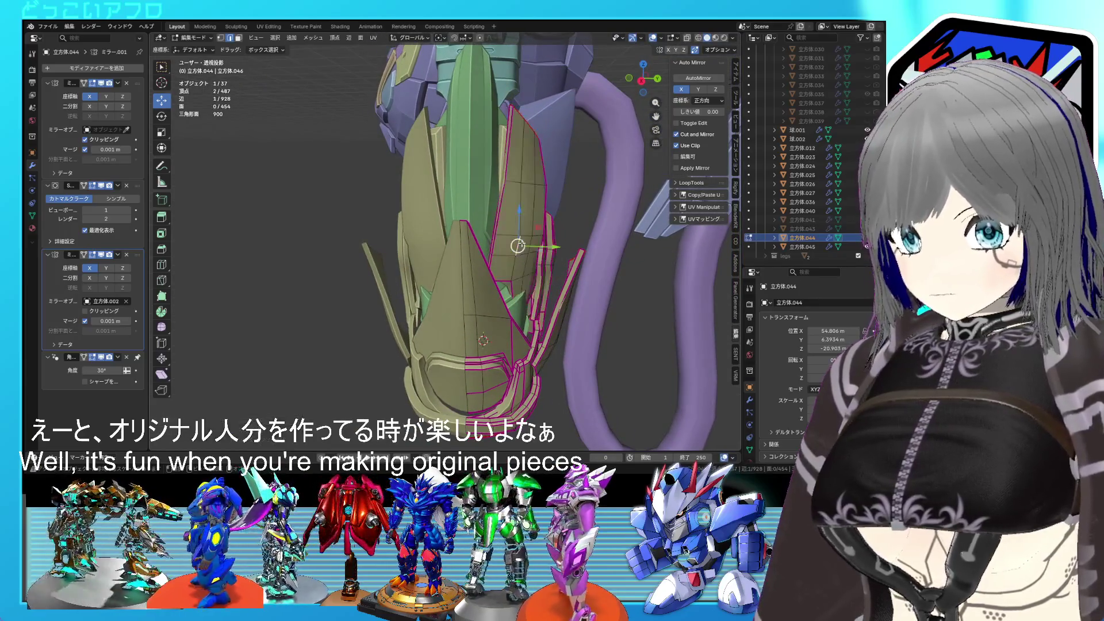
key(l)
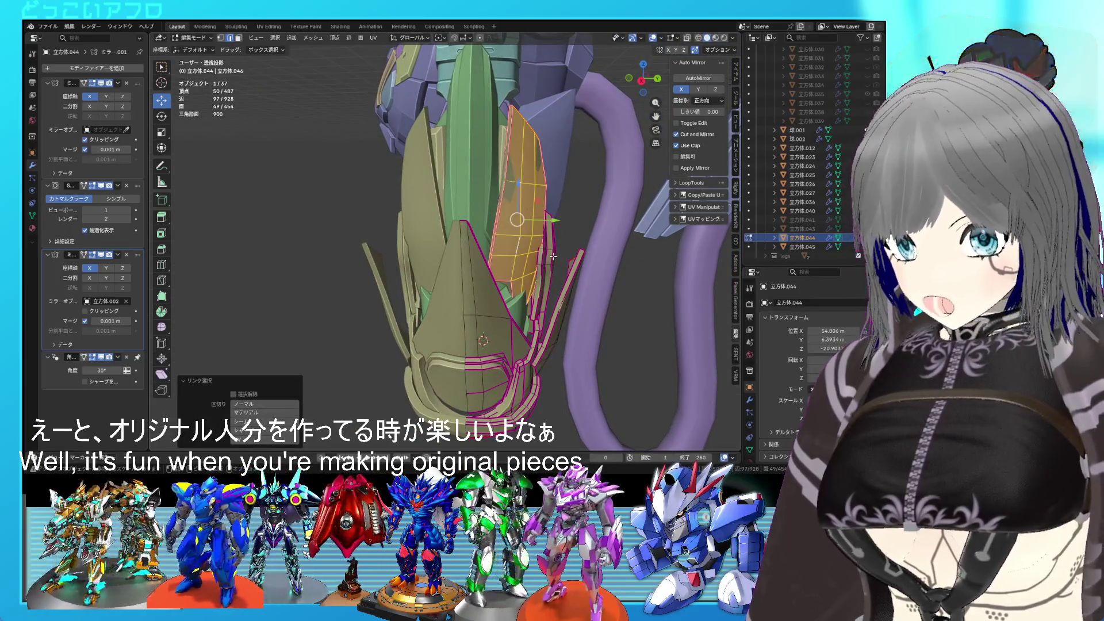
- Tilt and nudge the side plate in the see-through right side view
key(KP_3)
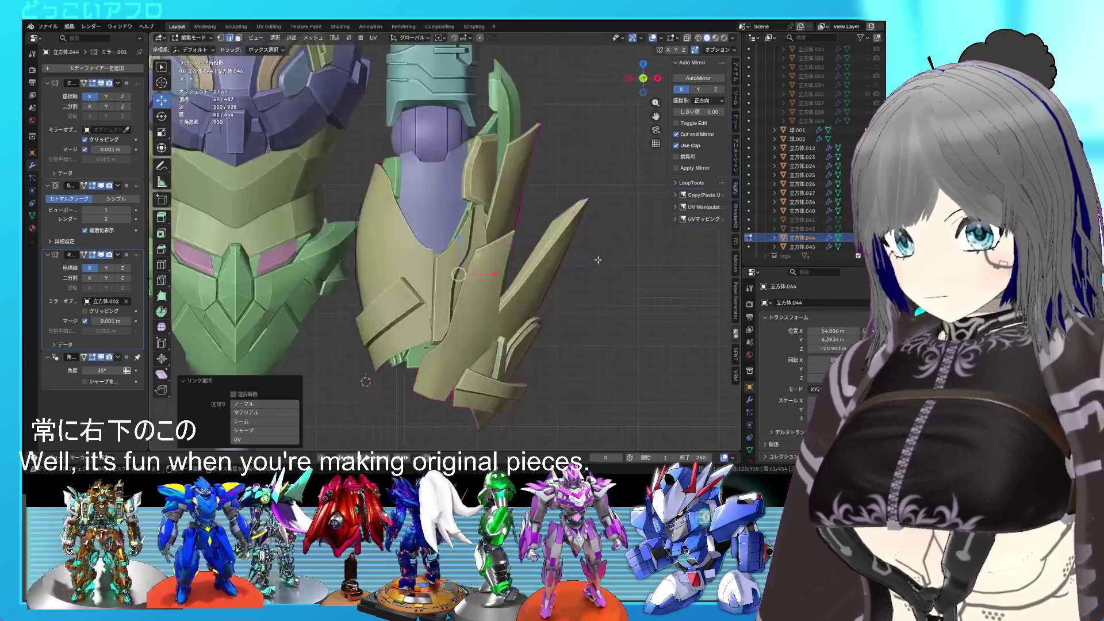
key(shift+z)
click(590, 312)
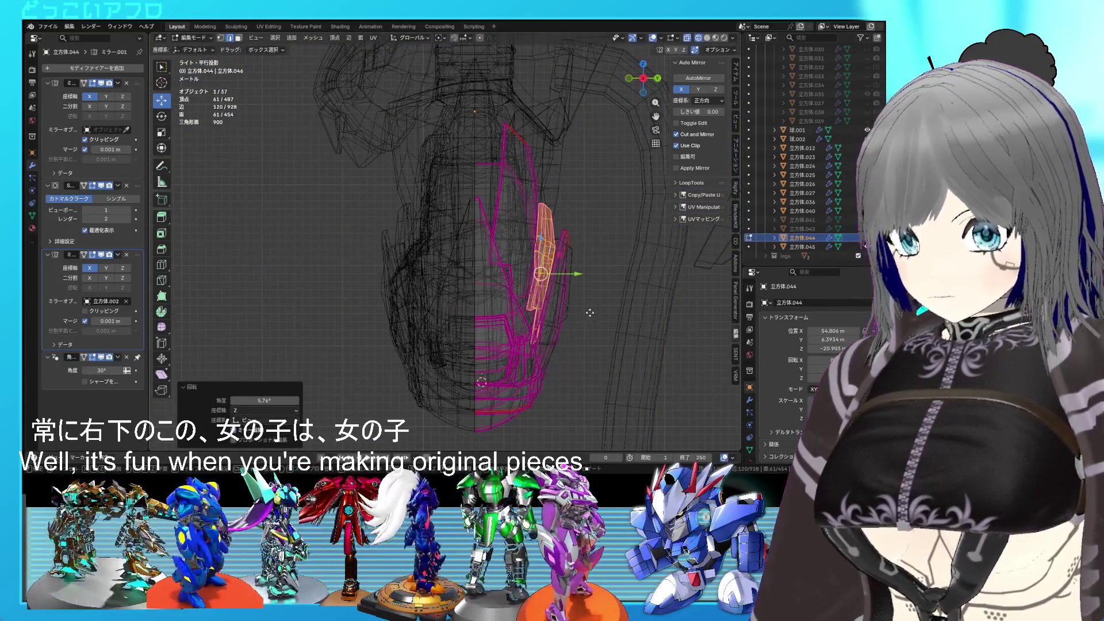
click(593, 310)
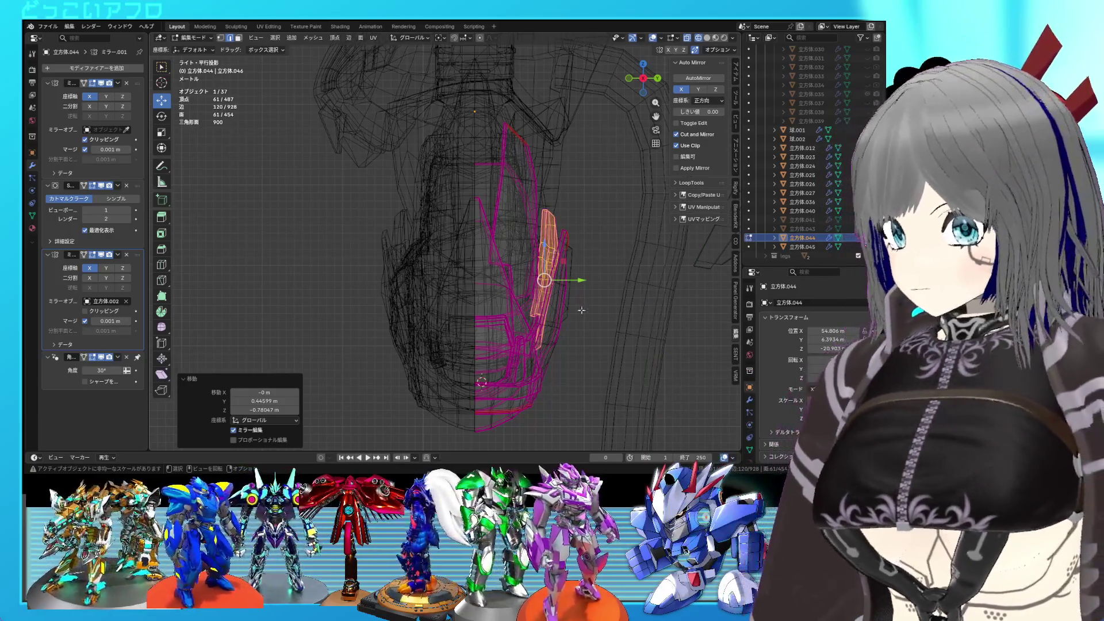
- Move the thin armour strip 0.49127 m along Y in solid shading
scroll(581, 310, up, 4)
key(shift+z)
mouse_move(582, 310)
middle_down()
mouse_move(609, 294)
mouse_move(357, 275)
middle_up()
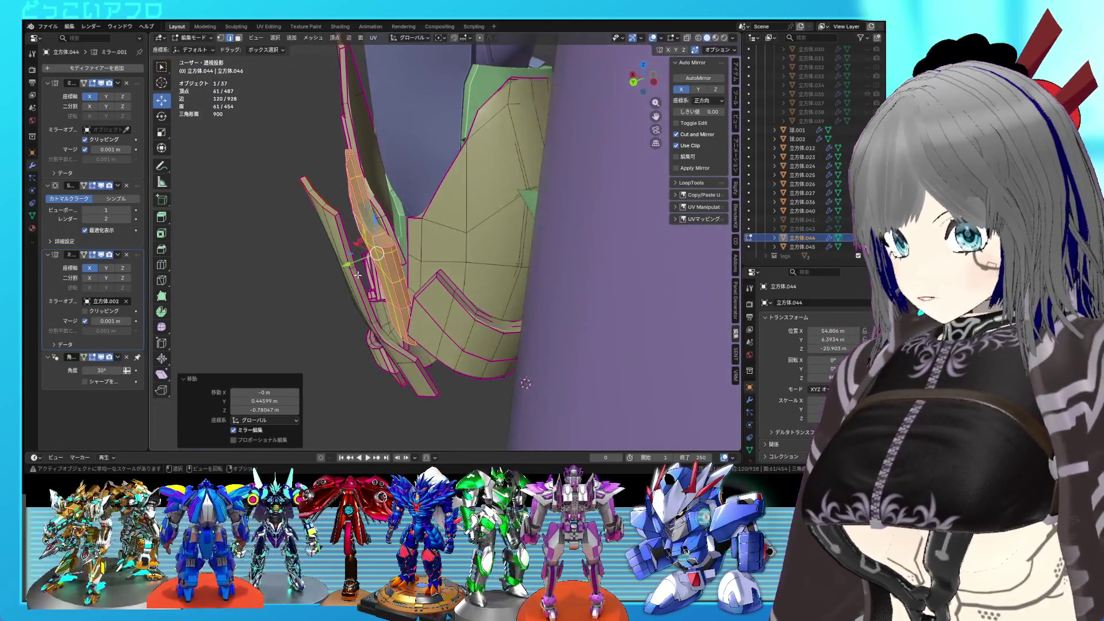
key(g)
key(y)
click(349, 268)
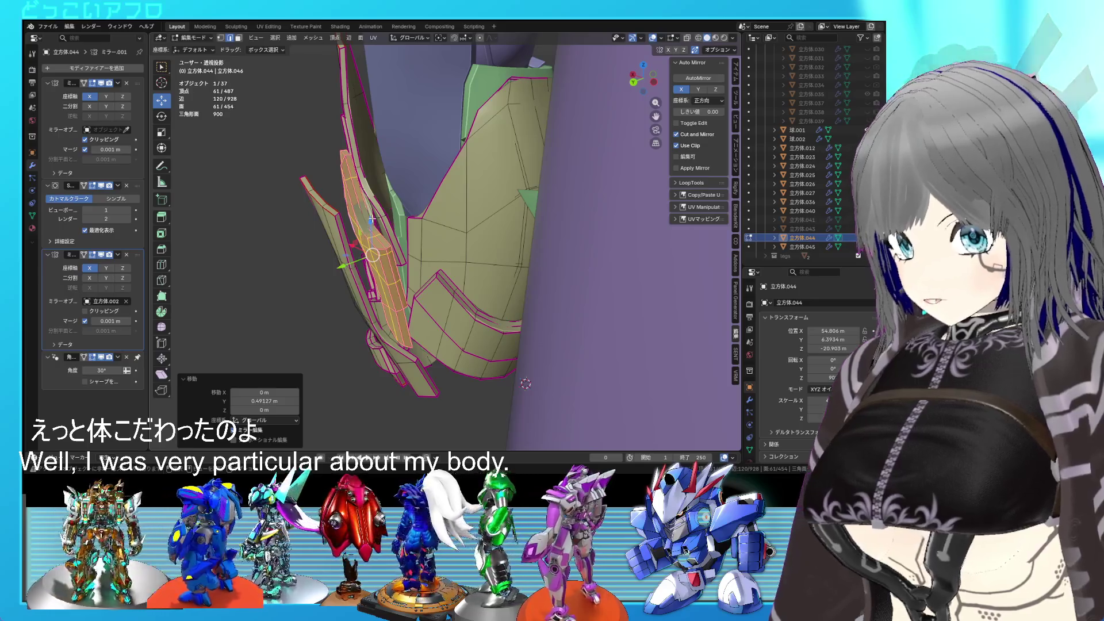
- Slide the strip down along Z, checking it in wireframe
key(g)
key(z)
click(372, 241)
alt+middle_drag(372, 241, 487, 284)
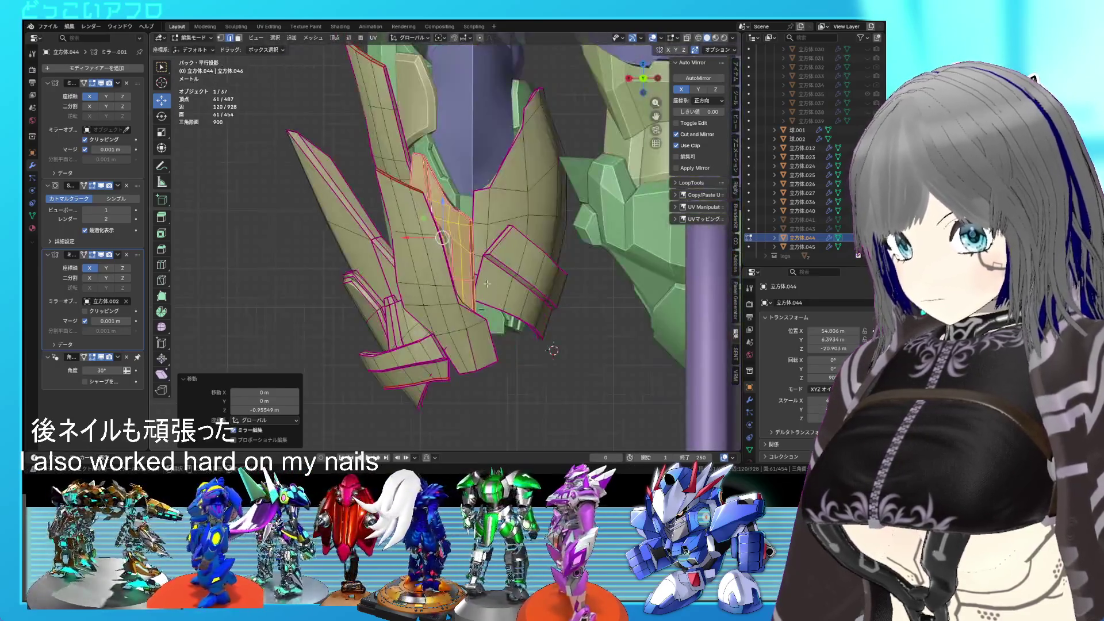
key(shift+z)
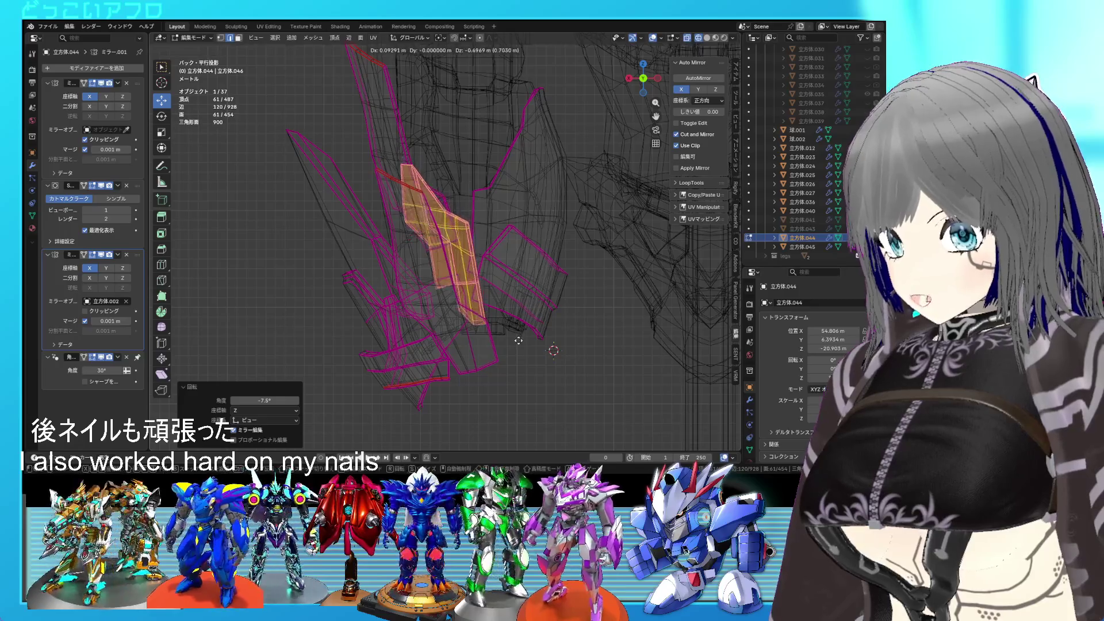
key(shift+z)
mouse_move(516, 340)
middle_down()
mouse_move(558, 296)
mouse_move(506, 227)
middle_up()
- Select the neighbouring armour piece, raise it on the thigh and trackball-rotate it
click(504, 225)
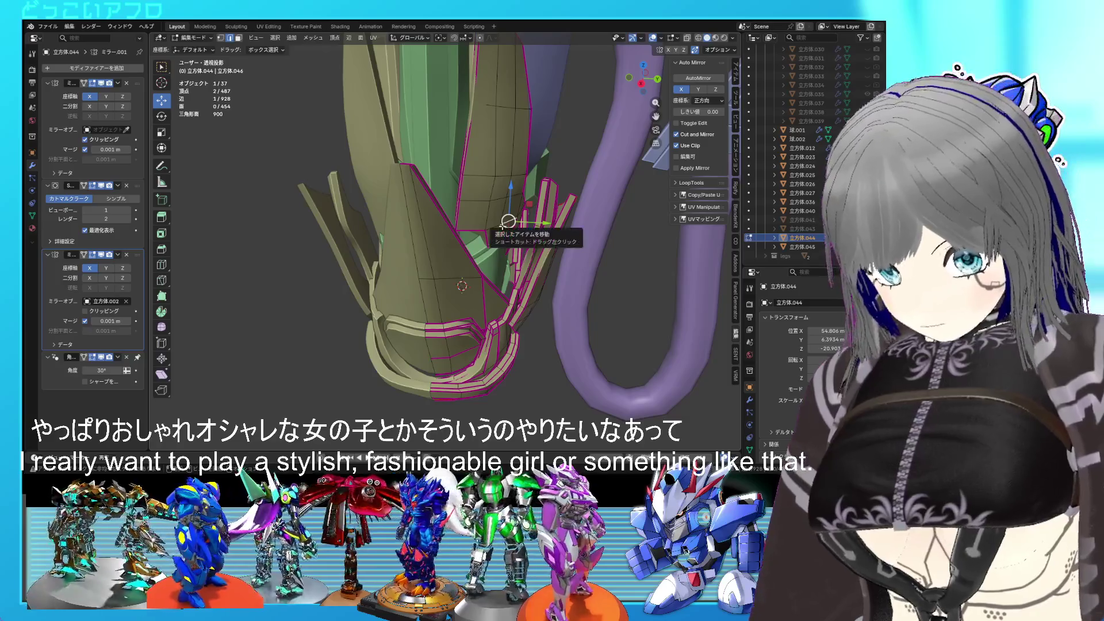
key(l)
key(KP_3)
drag(503, 172, 503, 156)
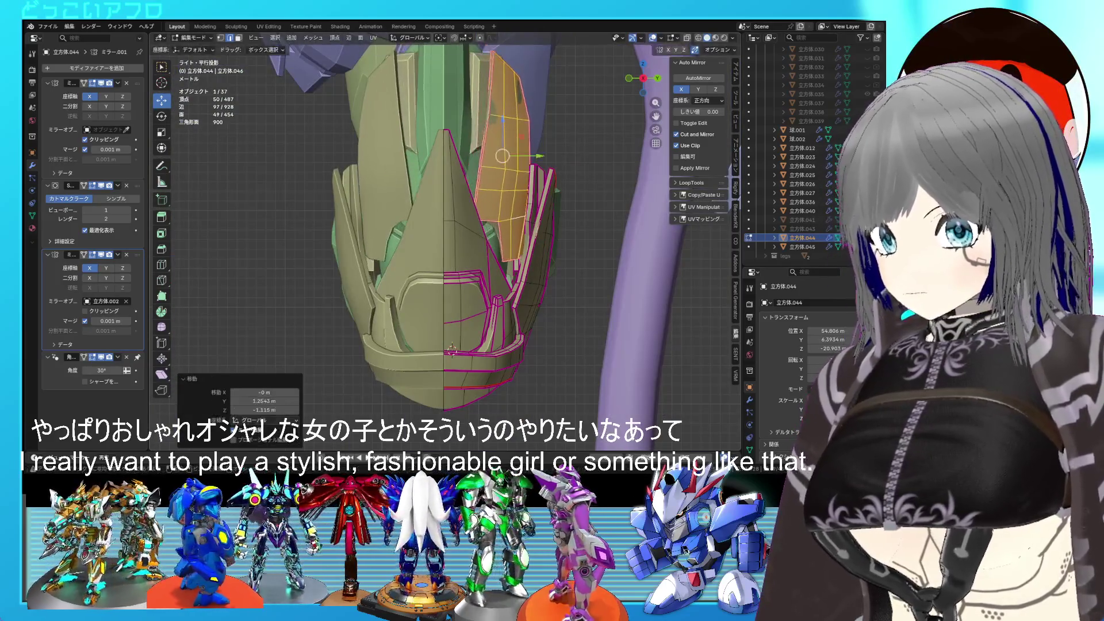
middle_drag(490, 265, 469, 270)
key(r)
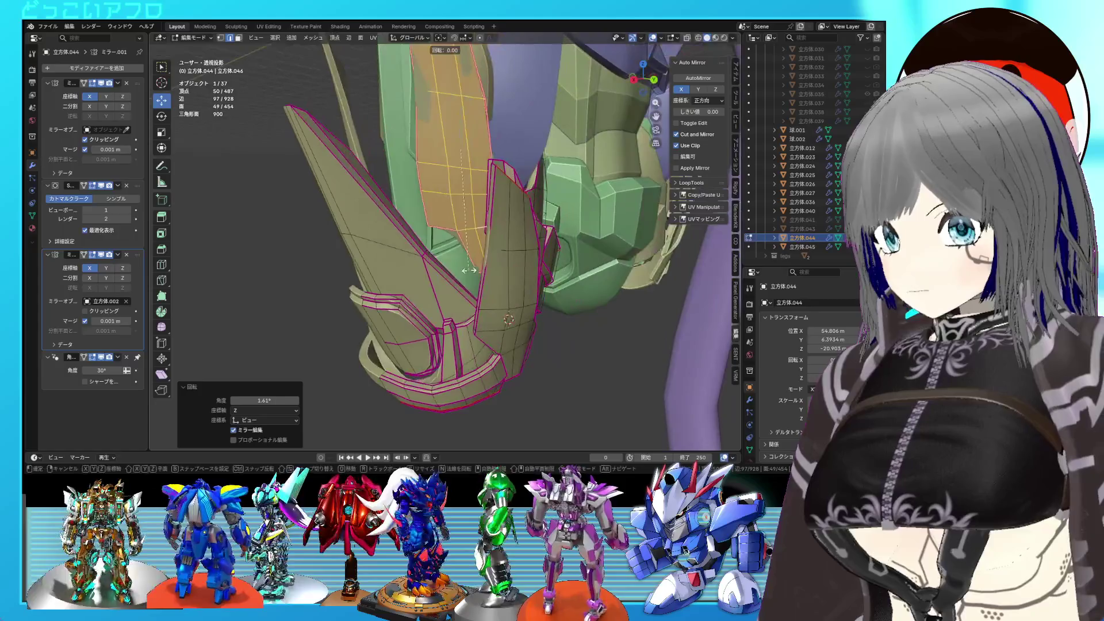
key(g)
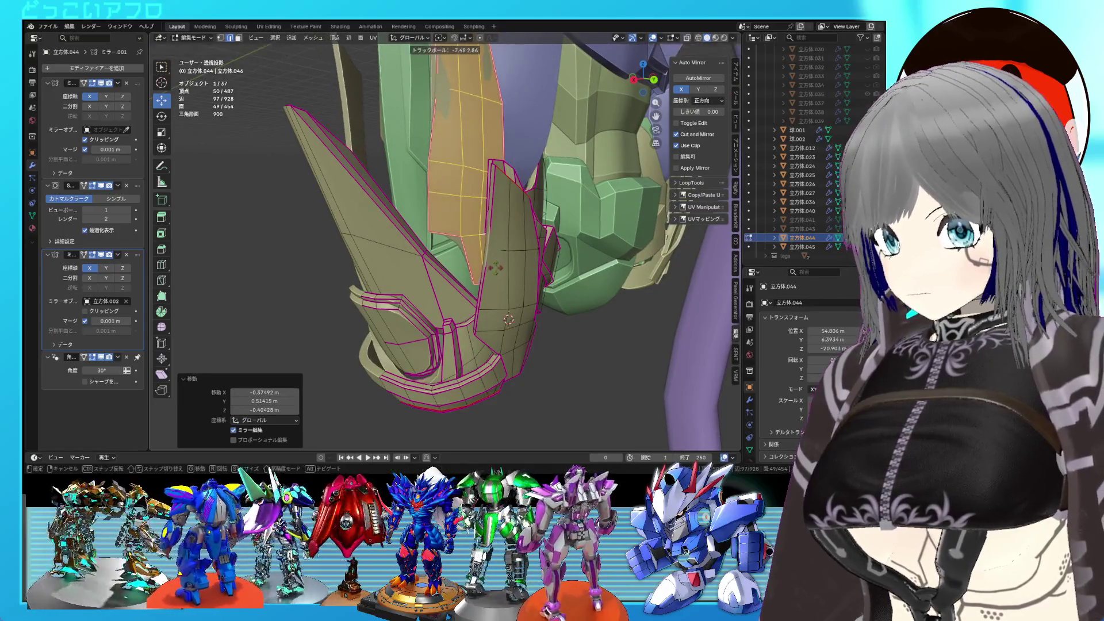
key(Return)
middle_drag(501, 288, 524, 284)
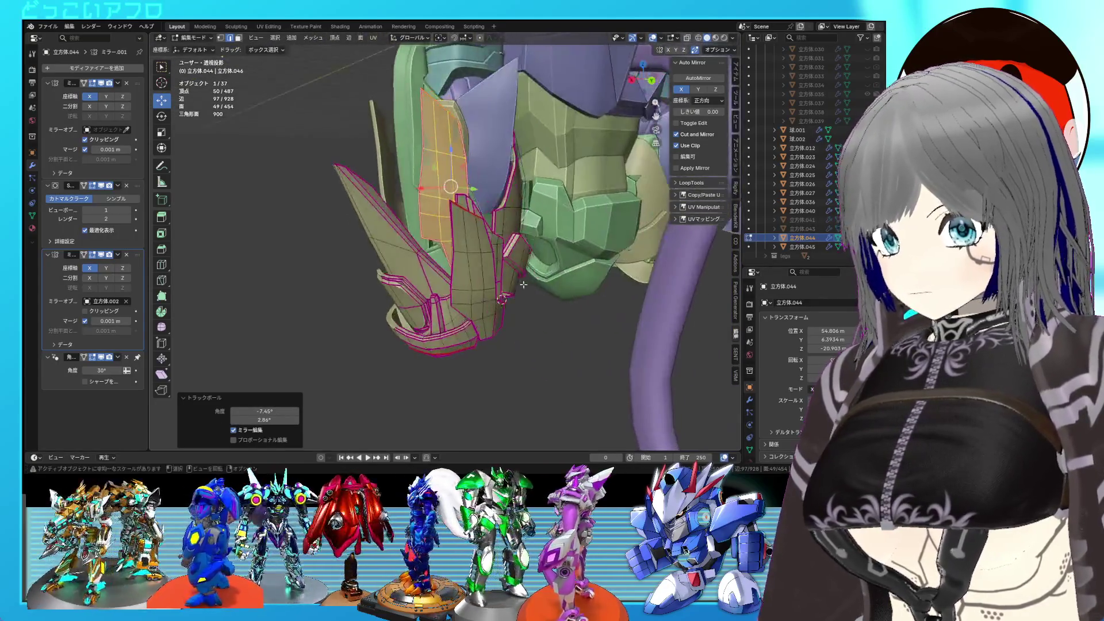
- Rotate the piece -12.9° in the back view and shift it sideways
key(ctrl+KP_1)
key(r)
click(496, 266)
key(g)
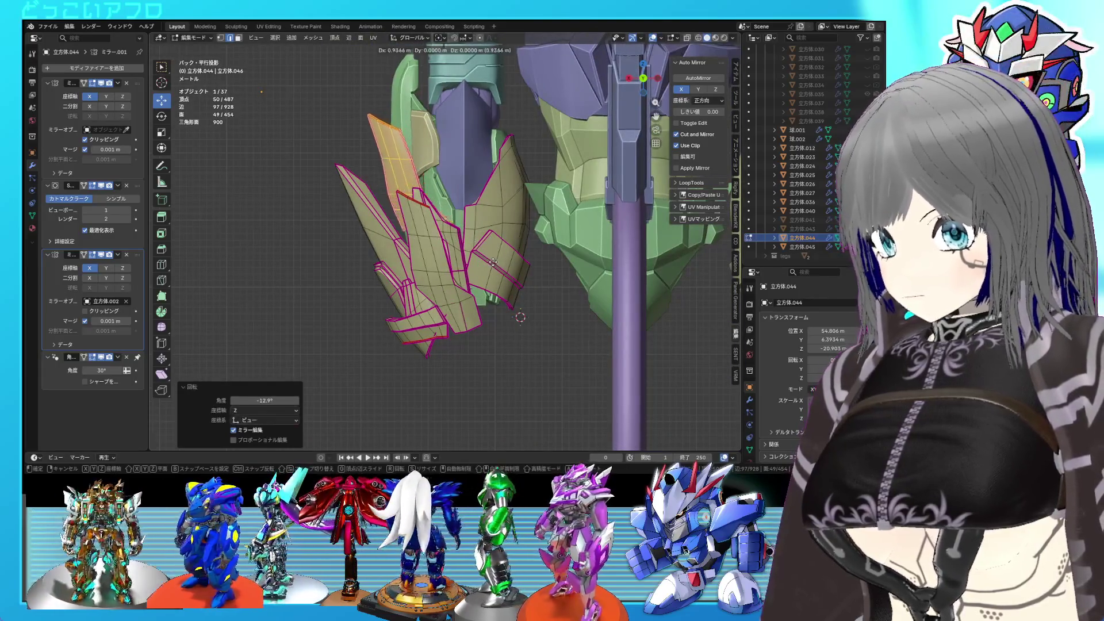
click(493, 262)
mouse_move(493, 262)
middle_down()
mouse_move(560, 270)
mouse_move(534, 278)
middle_up()
key(KP_1)
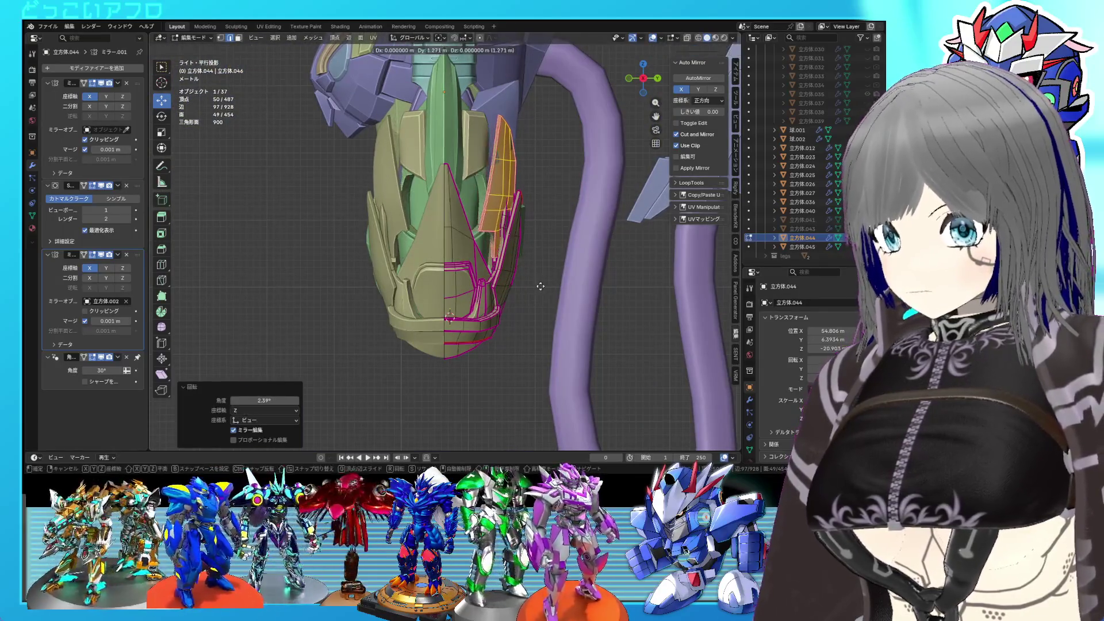
mouse_move(535, 287)
middle_down()
mouse_move(447, 315)
mouse_move(555, 292)
mouse_move(560, 268)
mouse_move(343, 277)
middle_up()
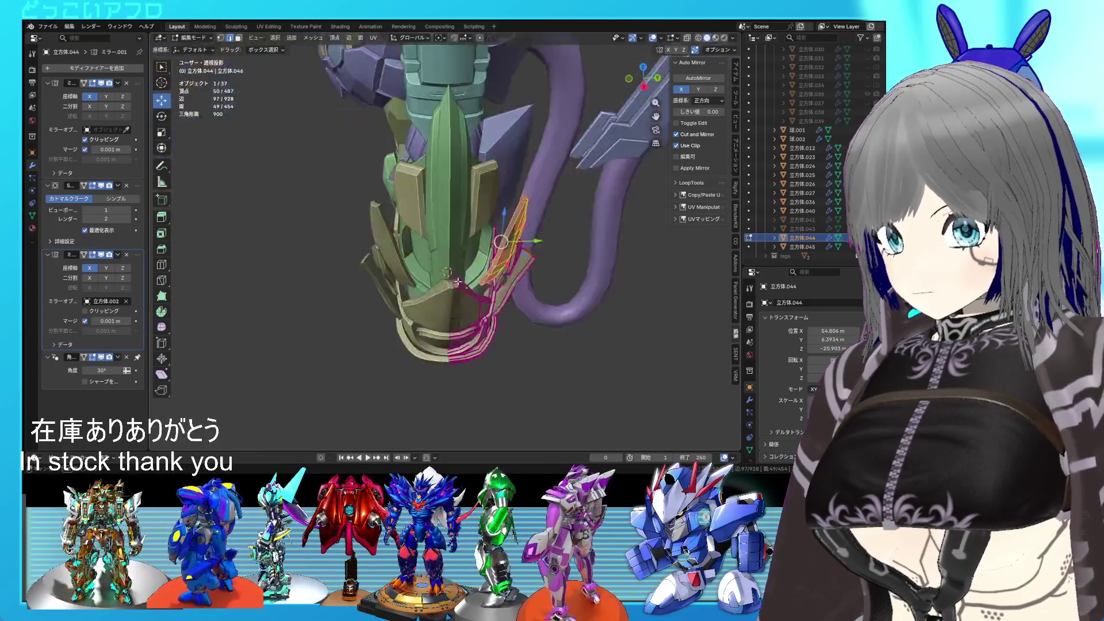
- Move the armour faces along X and give them a free rotation
key(g)
key(x)
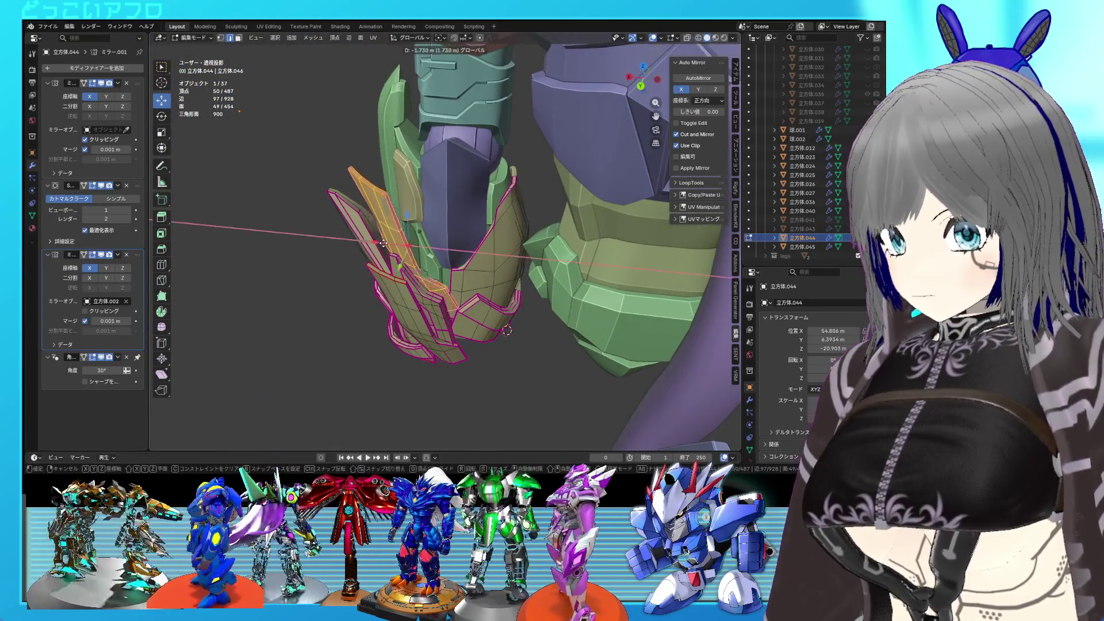
key(Return)
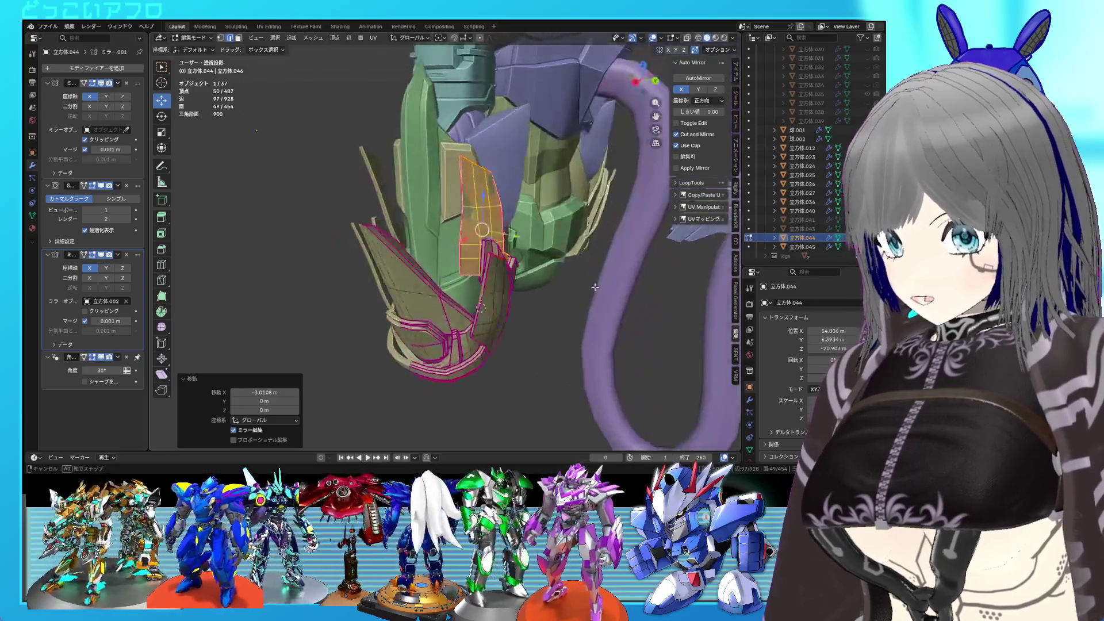
mouse_move(623, 281)
middle_down()
mouse_move(529, 333)
mouse_move(497, 290)
middle_up()
key(Tab)
key(Tab)
key(r)
key(r)
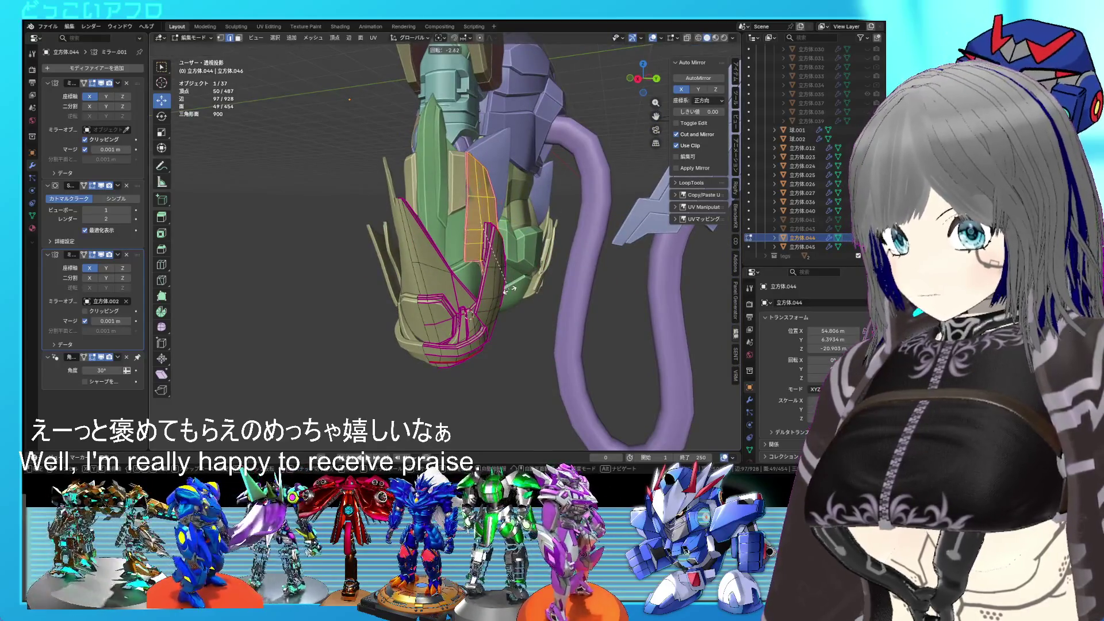
key(Return)
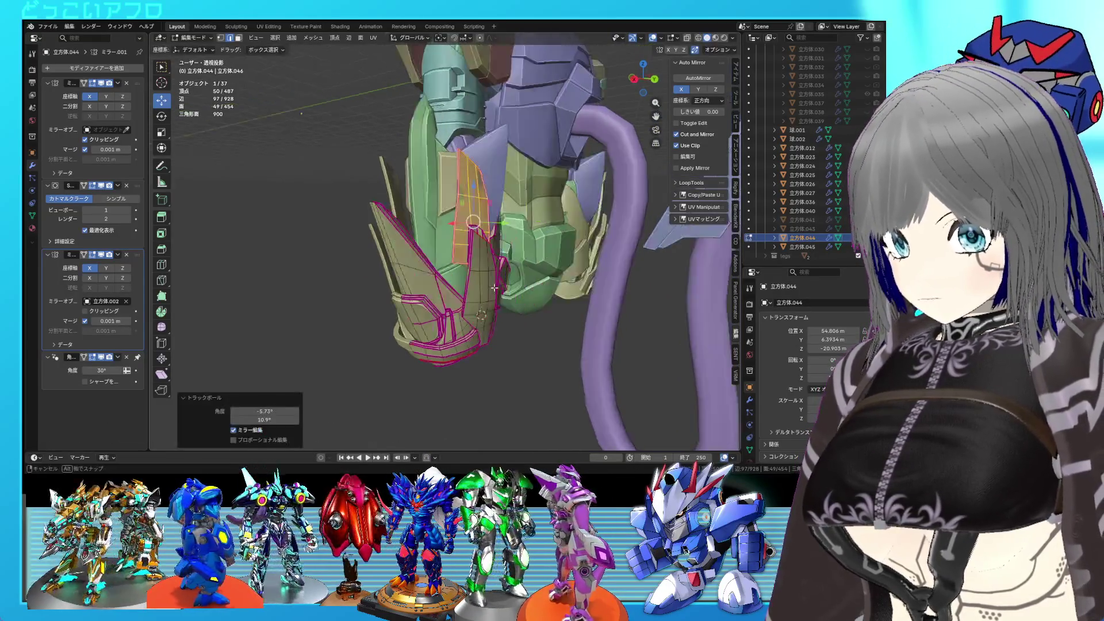
- Rotate the faces a further -1.46° and review the armour from below
mouse_move(483, 230)
middle_down()
mouse_move(483, 296)
mouse_move(449, 357)
middle_up()
key(r)
click(482, 296)
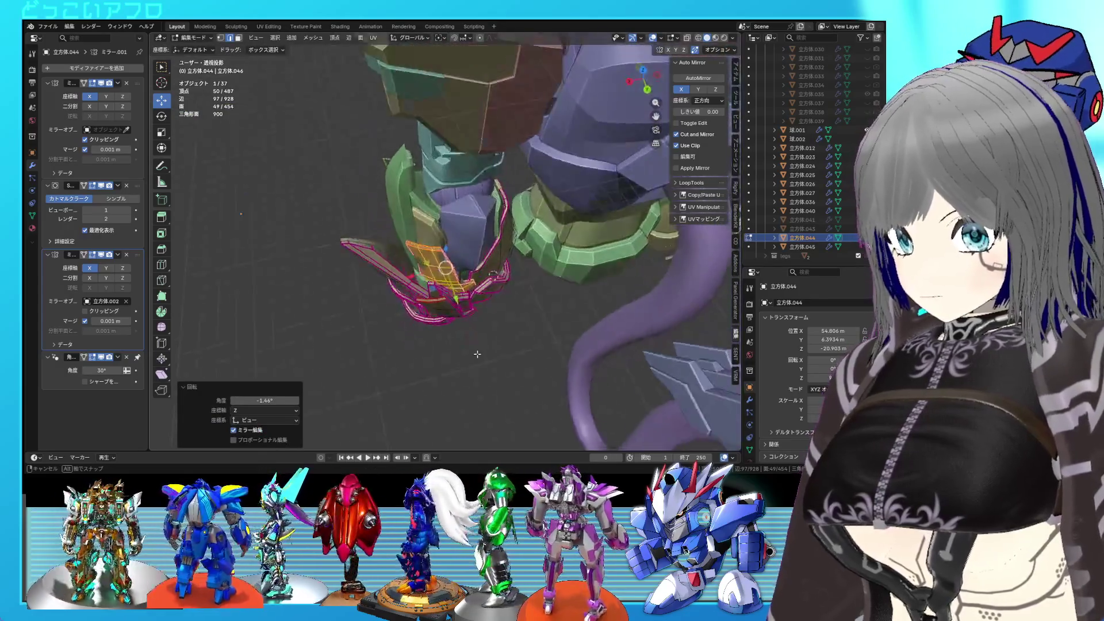
key(Tab)
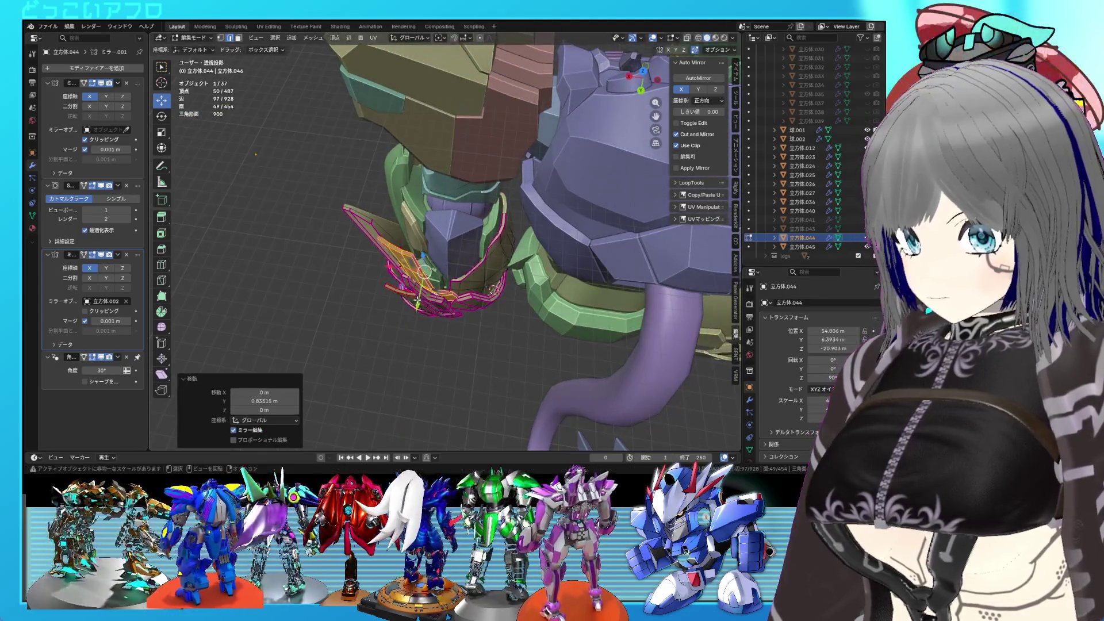
mouse_move(422, 292)
middle_down()
mouse_move(513, 268)
mouse_move(457, 281)
mouse_move(483, 262)
middle_up()
key(Tab)
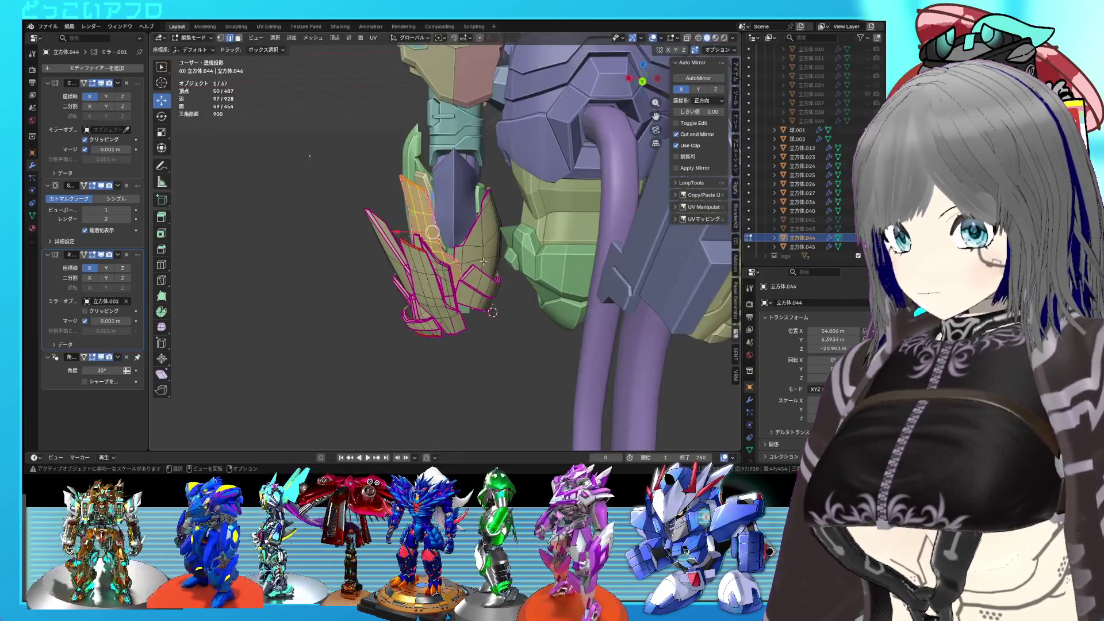
- Lower the piece from the back view, cancelling the unfinished rotation
key(ctrl+KP_1)
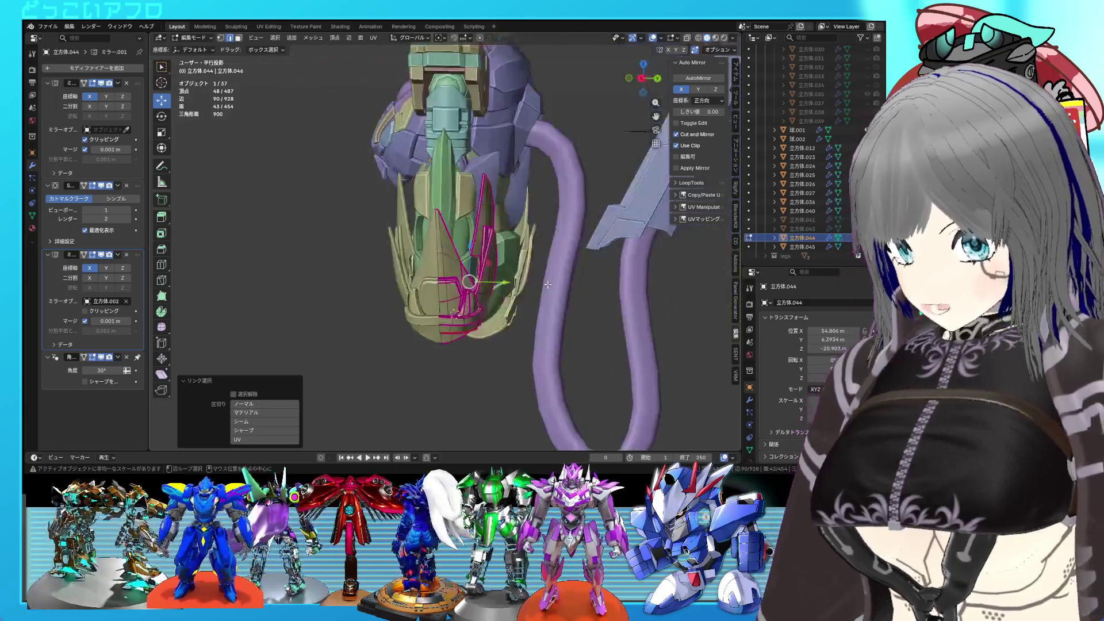
click(493, 315)
key(r)
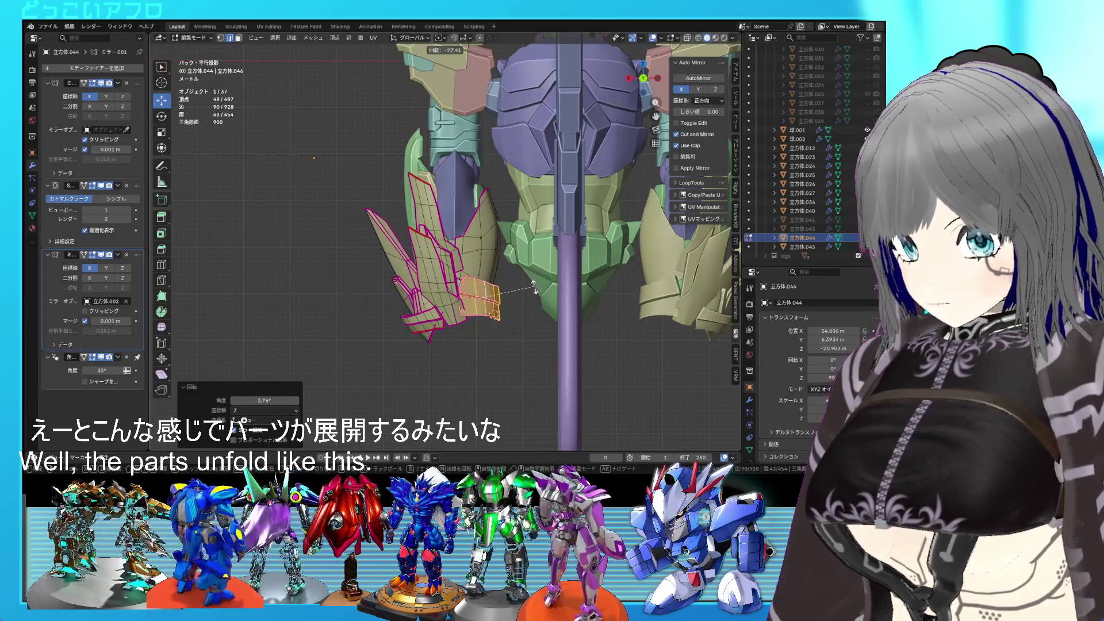
mouse_move(534, 301)
middle_down()
mouse_move(391, 254)
mouse_move(478, 296)
middle_up()
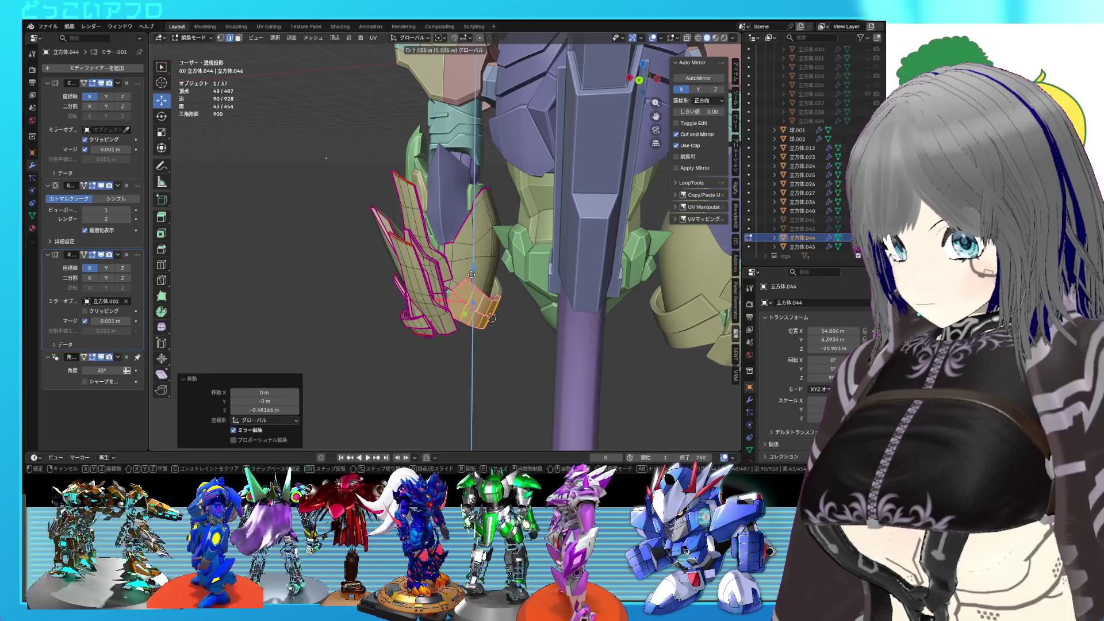
right_click(471, 275)
- Select the inner armour plate, view the whole robot's back and return to object mode
click(477, 262)
key(ctrl+l)
key(ctrl+KP_1)
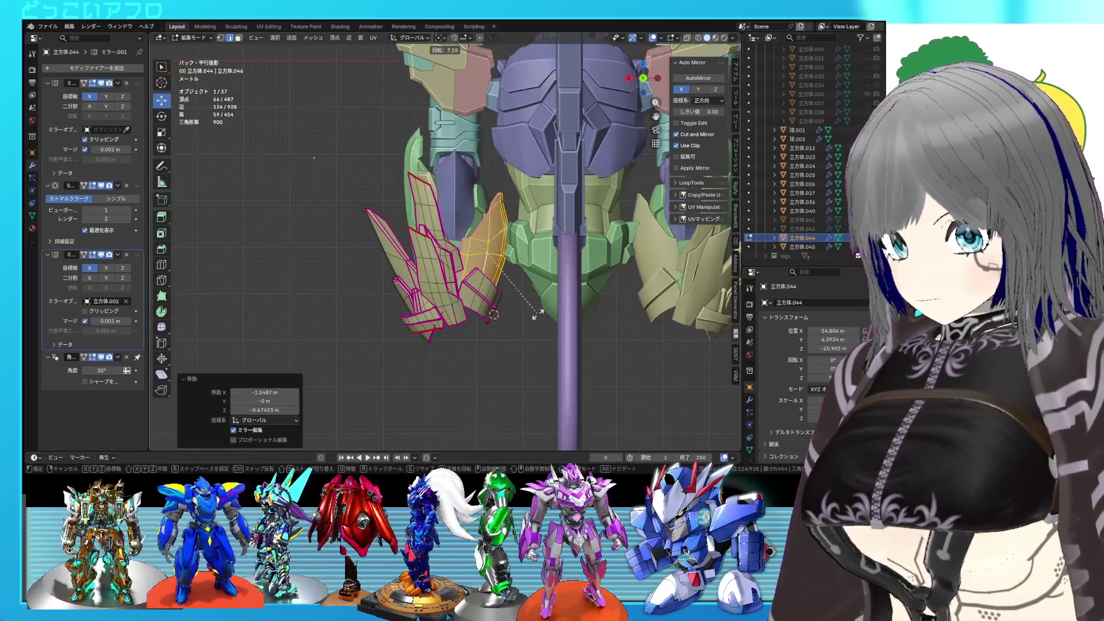
mouse_move(535, 297)
middle_down()
mouse_move(509, 307)
mouse_move(513, 276)
middle_up()
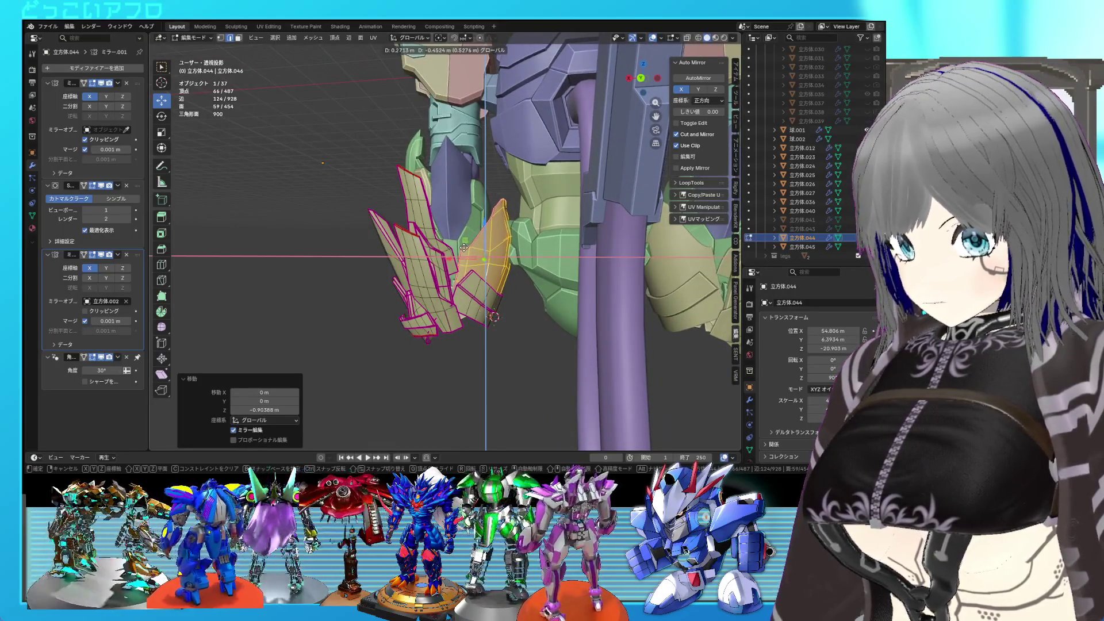
mouse_move(471, 260)
middle_down()
mouse_move(454, 283)
mouse_move(662, 254)
mouse_move(484, 246)
mouse_move(490, 260)
middle_up()
key(Tab)
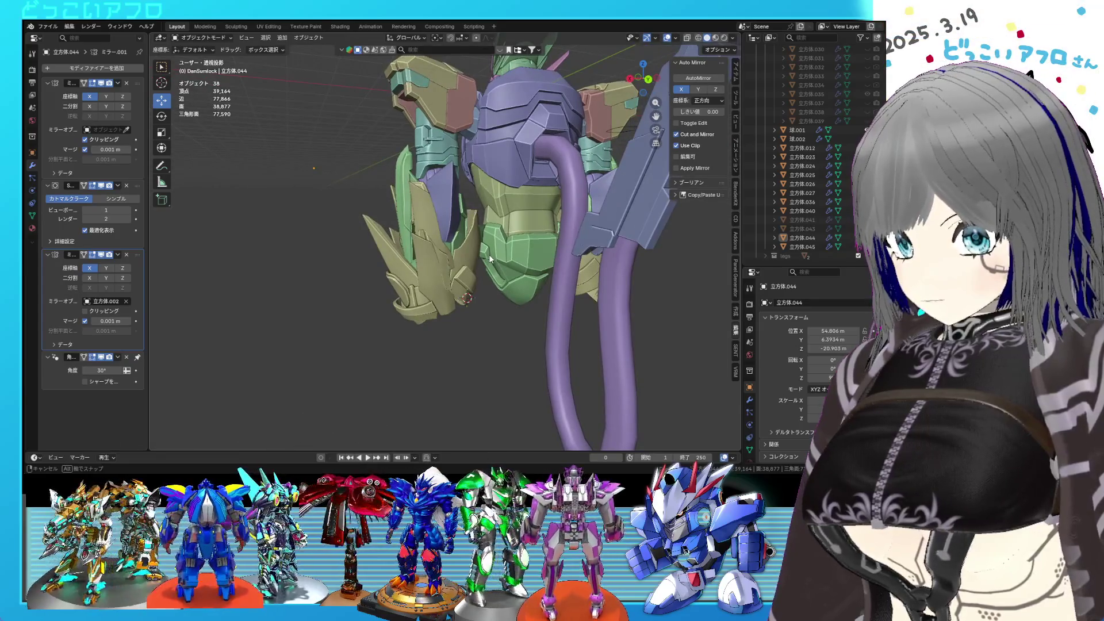
- Orbit and zoom around the whole robot, viewing it from the front and below
mouse_move(491, 259)
middle_down()
mouse_move(530, 267)
mouse_move(375, 256)
middle_up()
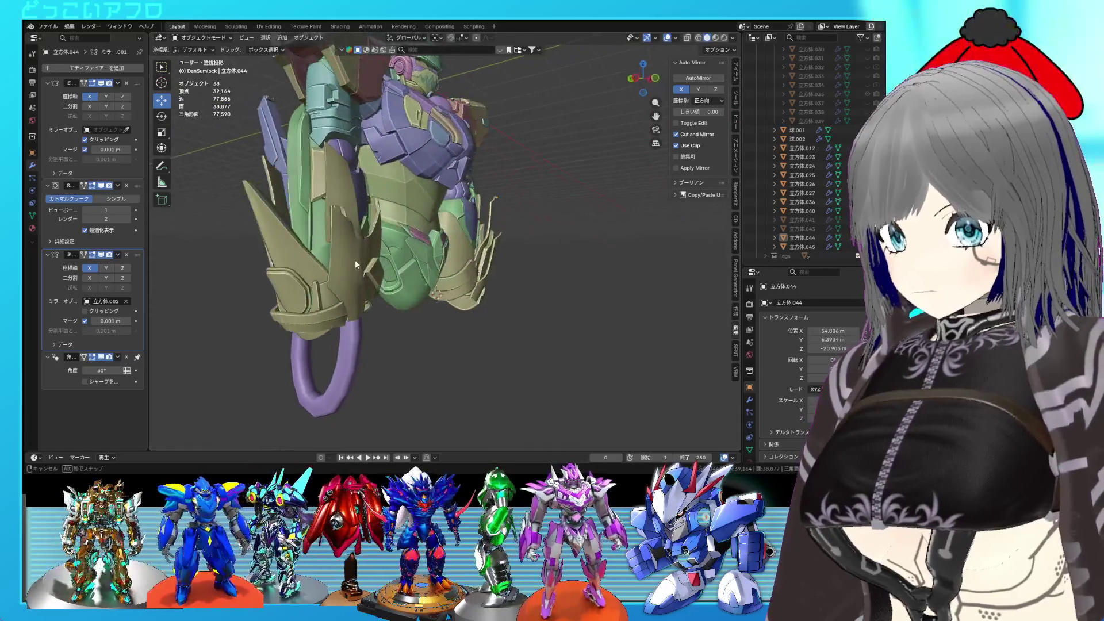
scroll(374, 256, up, 3)
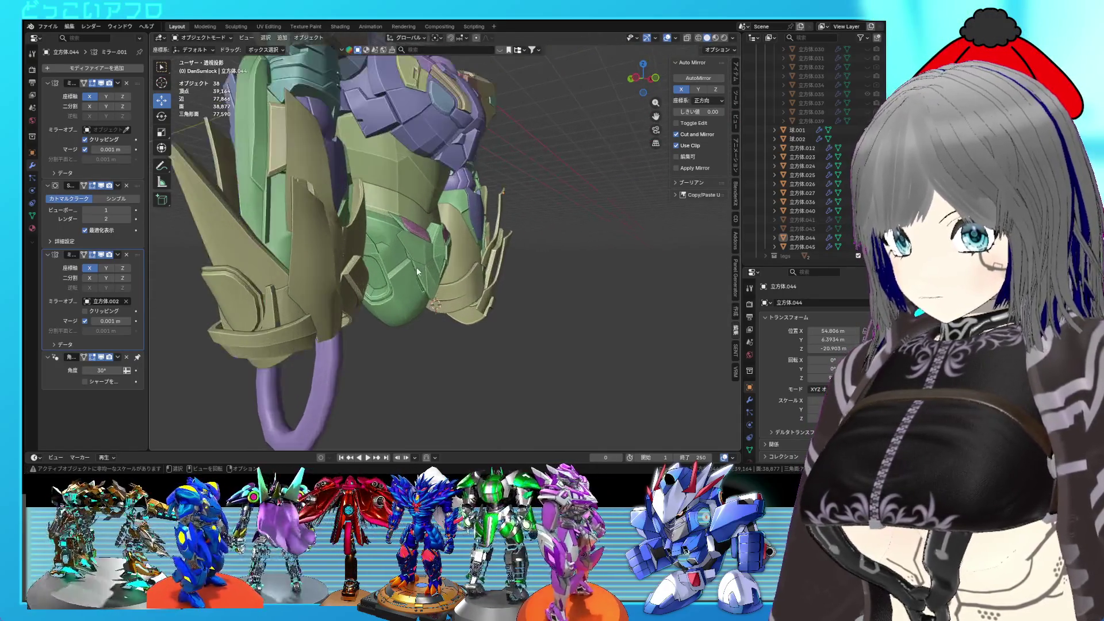
scroll(443, 285, up, 3)
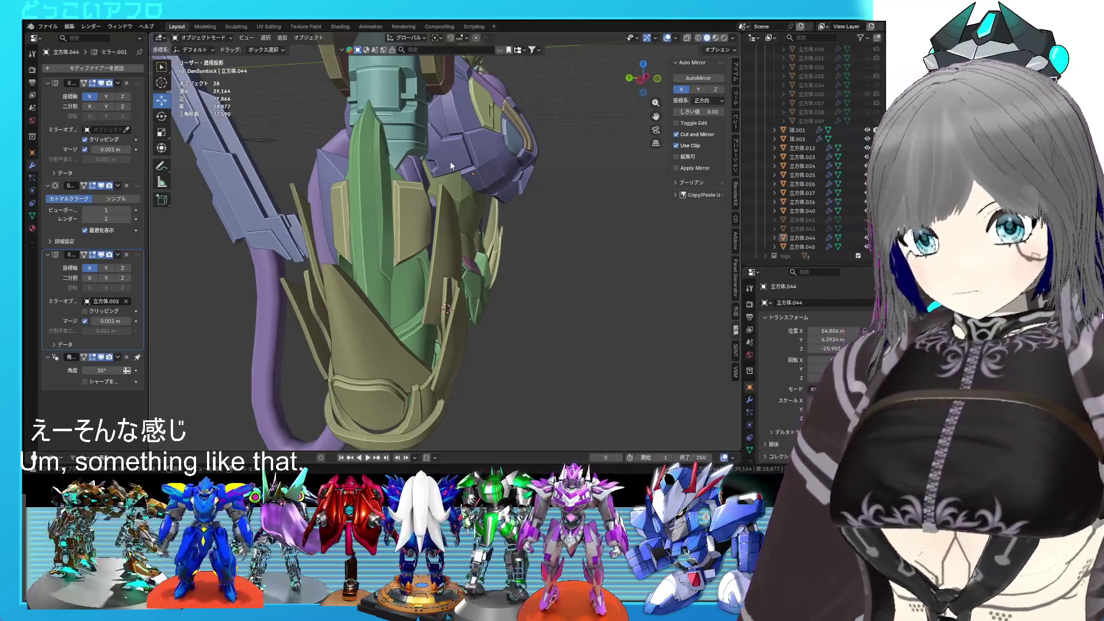
mouse_move(472, 196)
middle_down()
mouse_move(492, 257)
mouse_move(402, 262)
middle_up()
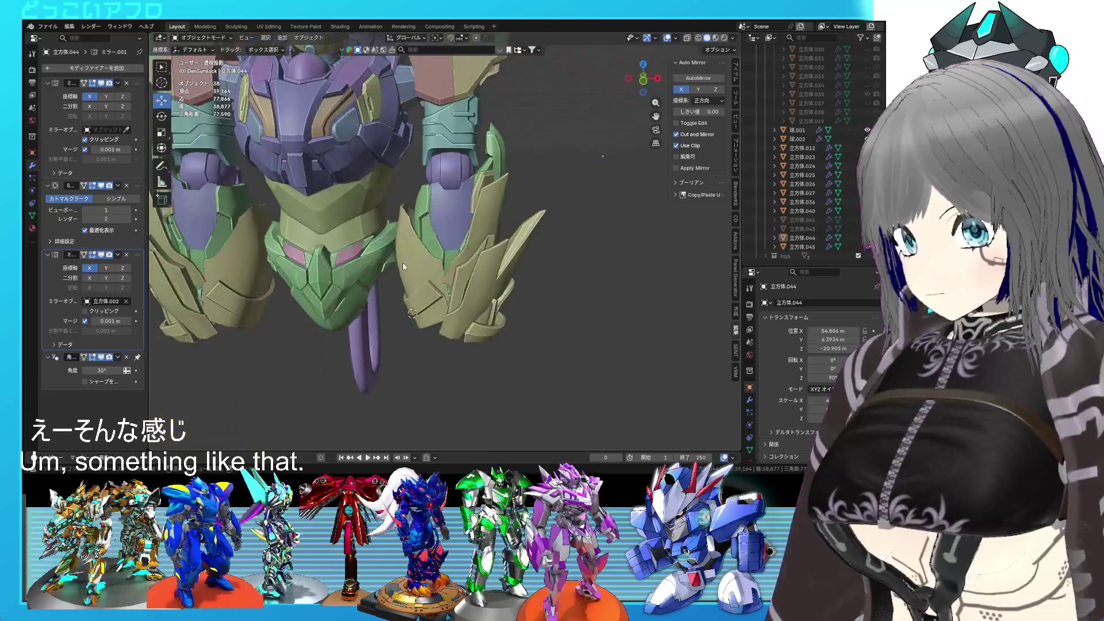
scroll(402, 262, down, 5)
middle_drag(554, 256, 533, 248)
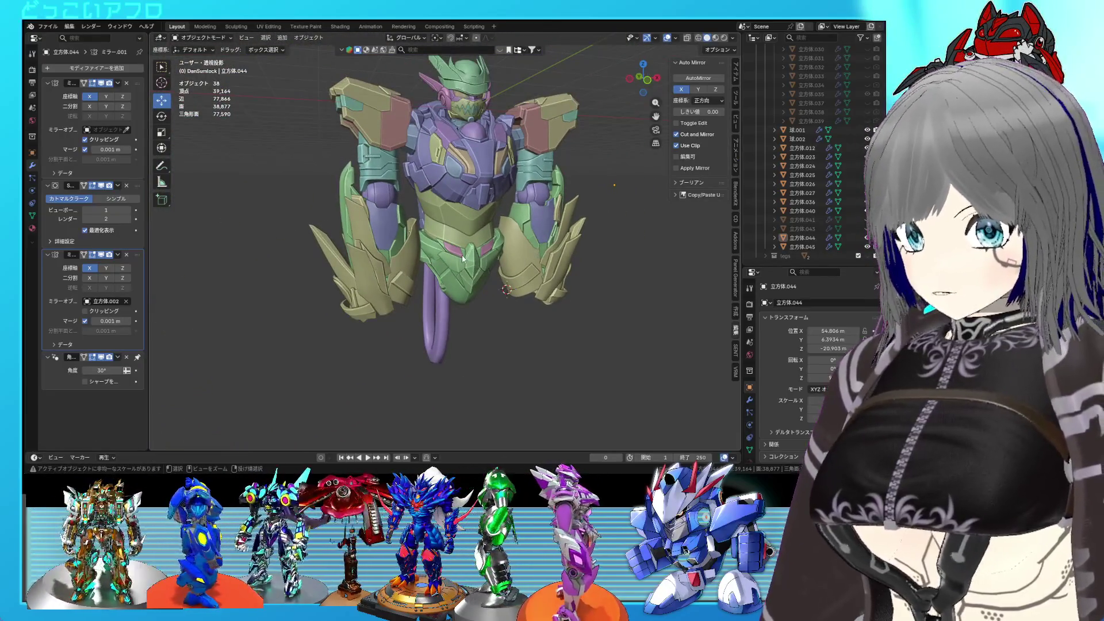
mouse_move(461, 254)
middle_down()
mouse_move(526, 246)
mouse_move(496, 249)
middle_up()
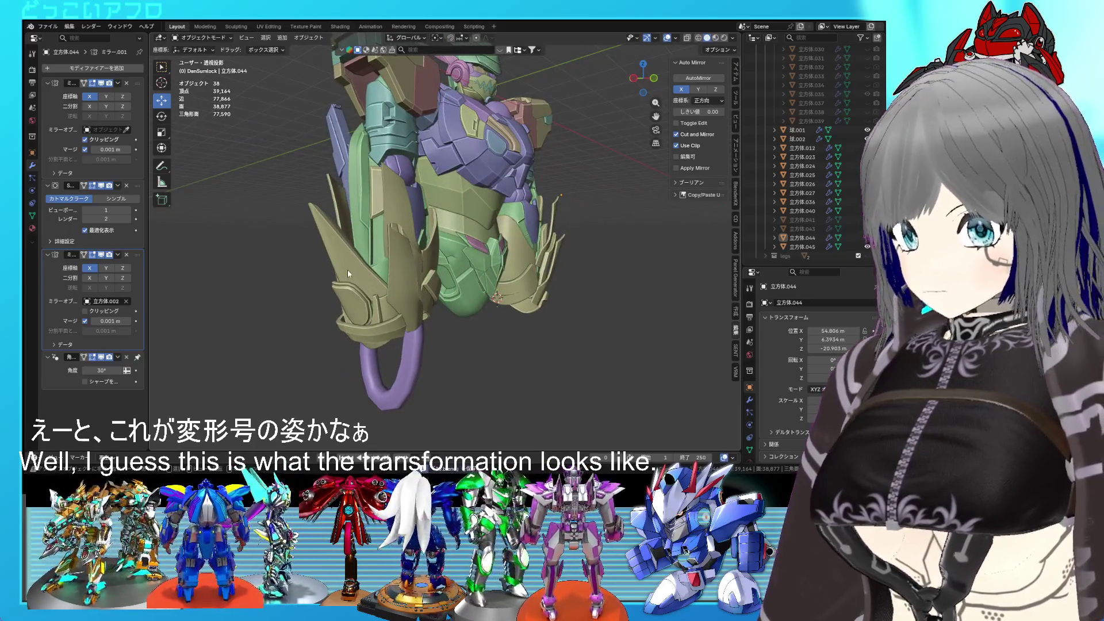
- In edit mode, select the spiky gold leg plate and move it along X
key(Tab)
mouse_move(361, 270)
middle_down()
mouse_move(396, 262)
mouse_move(358, 280)
mouse_move(301, 274)
mouse_move(333, 271)
middle_up()
scroll(397, 261, up, 3)
key(l)
key(g)
key(x)
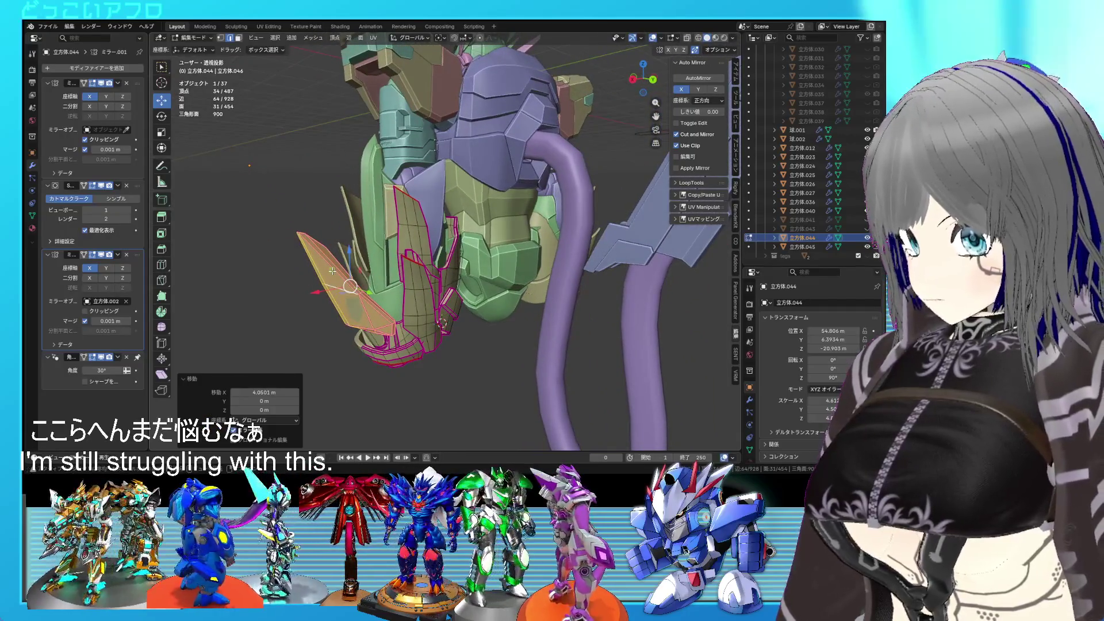
- Push the gold plate further out sideways and lower it on the leg
key(g)
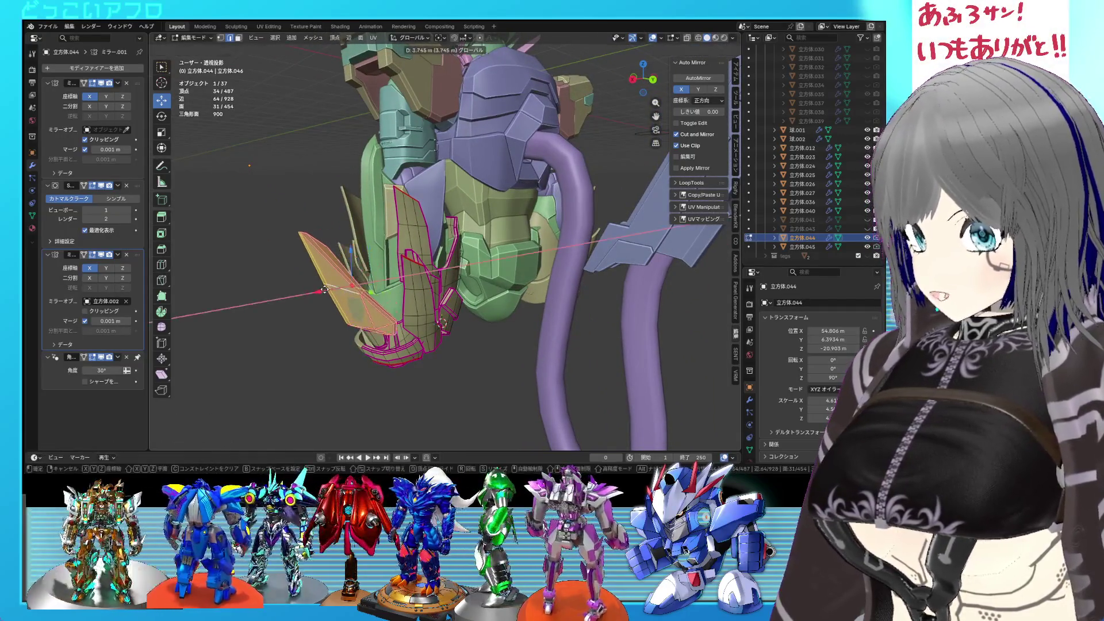
click(323, 290)
click(347, 276)
mouse_move(347, 275)
middle_down()
mouse_move(436, 327)
mouse_move(437, 345)
mouse_move(406, 295)
mouse_move(397, 309)
mouse_move(553, 340)
mouse_move(422, 345)
mouse_move(459, 361)
middle_up()
key(r)
- Return to object mode, clear the selection and zoom to review the hip armour
key(Tab)
scroll(437, 345, down, 5)
click(404, 374)
scroll(397, 311, up, 5)
scroll(426, 330, down, 4)
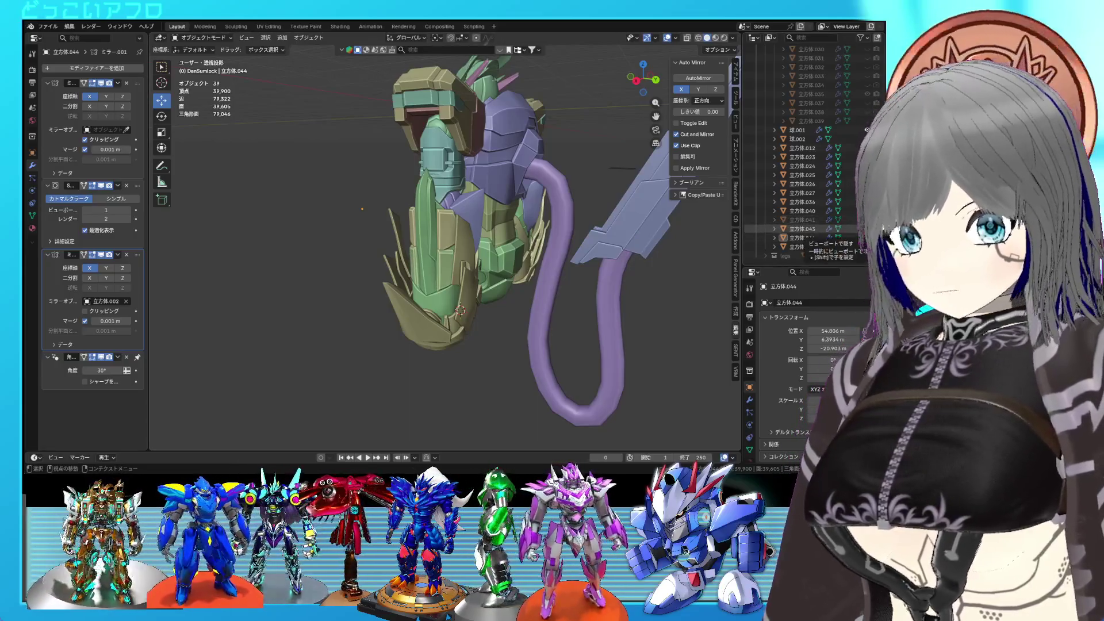
mouse_move(506, 291)
middle_down()
mouse_move(556, 289)
mouse_move(442, 260)
mouse_move(371, 273)
mouse_move(480, 326)
mouse_move(435, 288)
middle_up()
scroll(440, 254, up, 5)
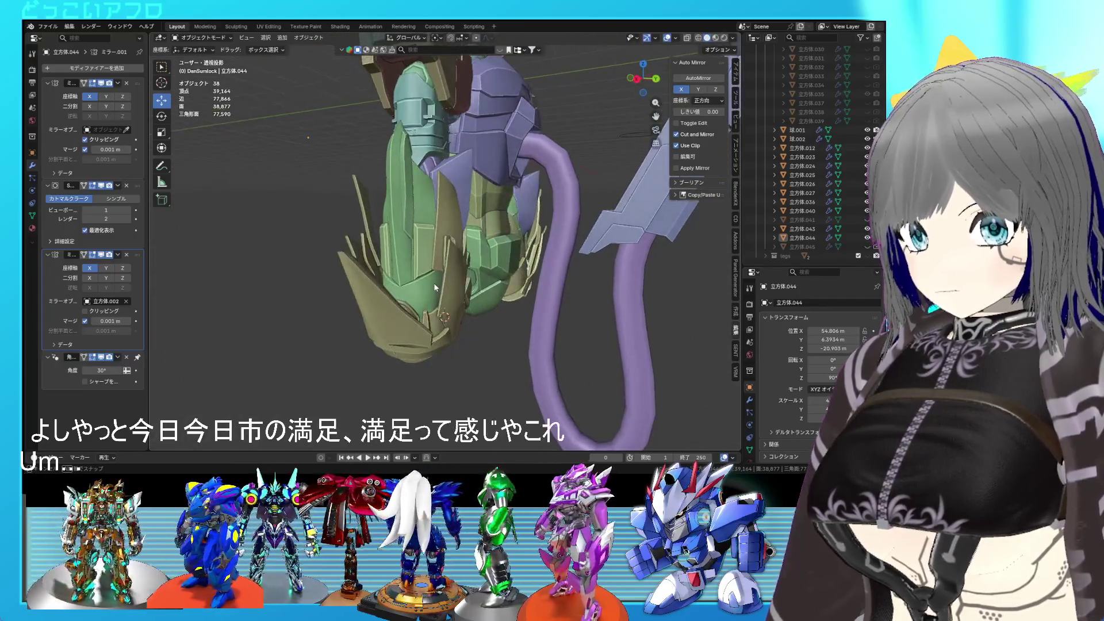
mouse_move(435, 288)
middle_down()
mouse_move(391, 269)
mouse_move(588, 281)
mouse_move(406, 267)
mouse_move(494, 267)
mouse_move(480, 267)
middle_up()
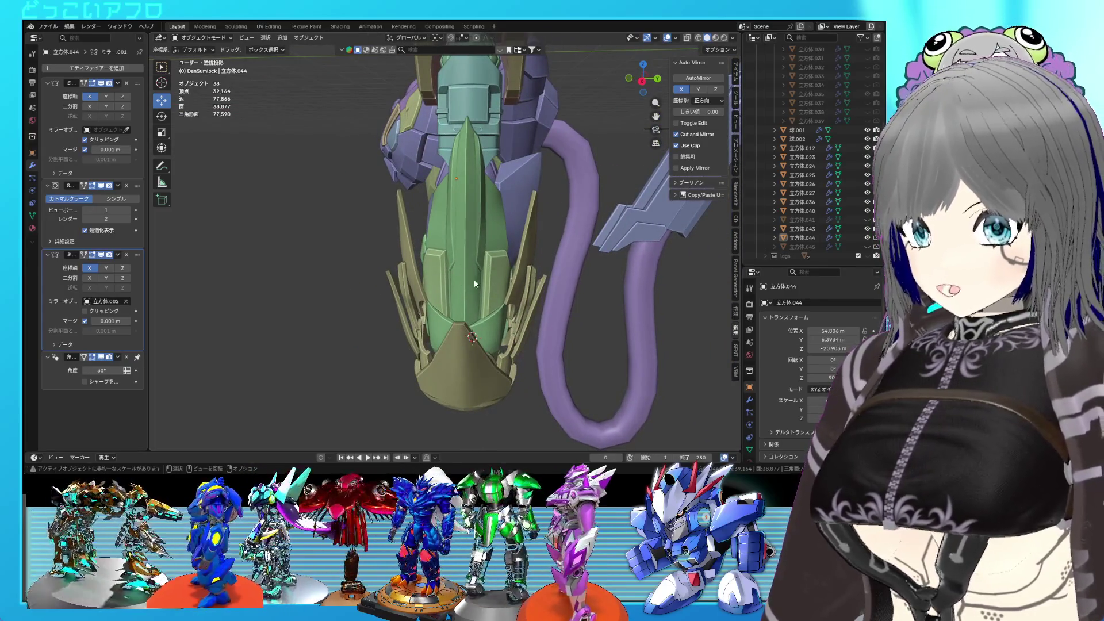
middle_drag(462, 299, 389, 282)
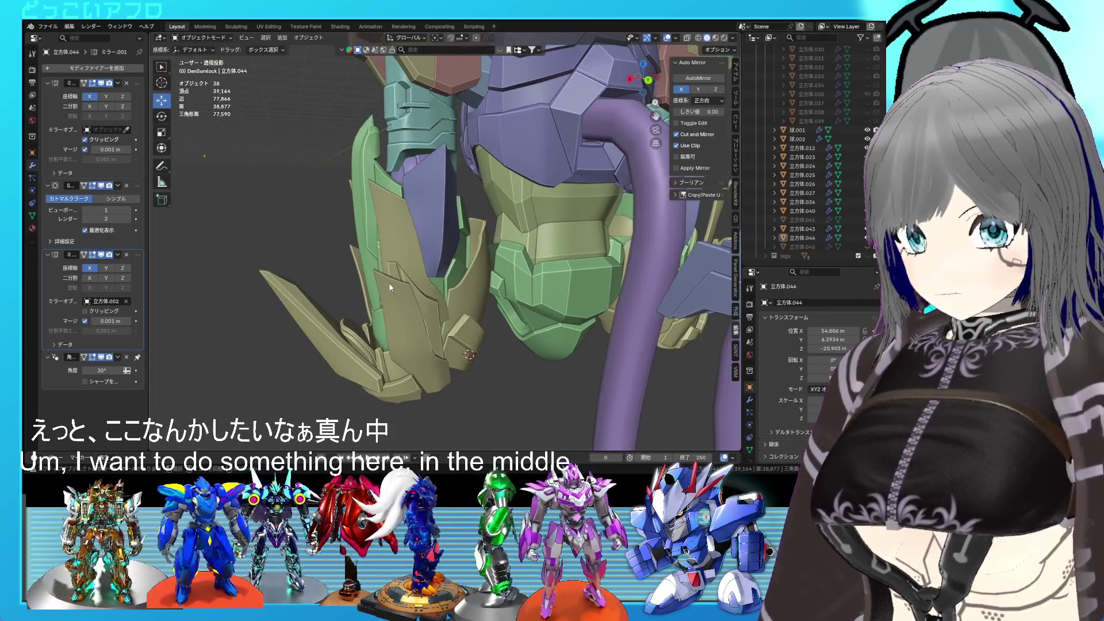
middle_drag(389, 287, 445, 282)
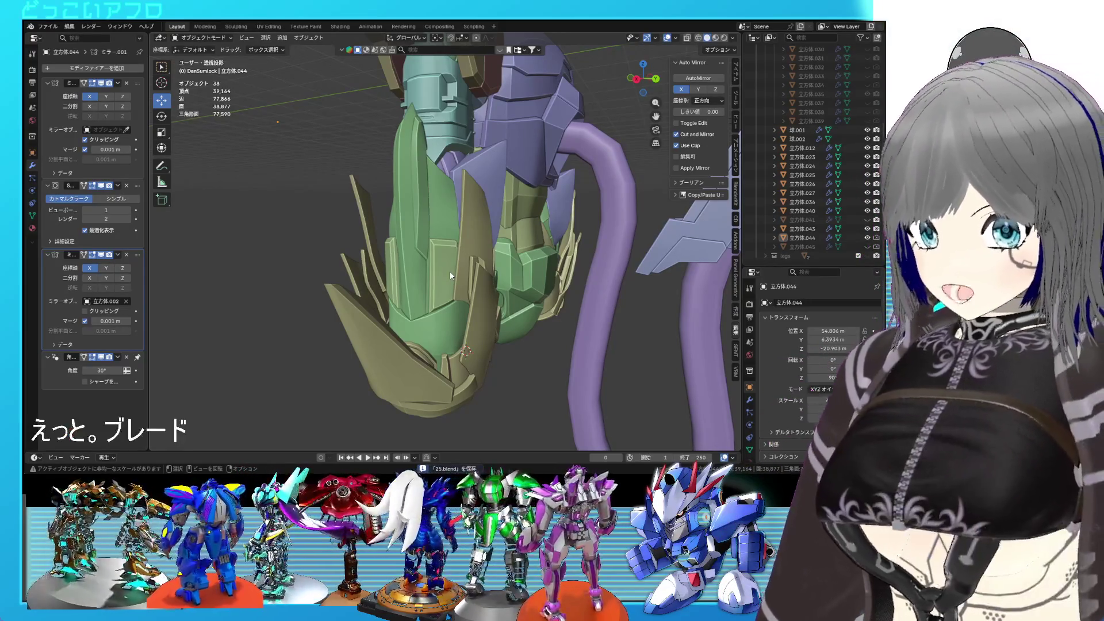
mouse_move(450, 271)
middle_down()
mouse_move(503, 248)
mouse_move(380, 251)
mouse_move(416, 264)
mouse_move(429, 294)
middle_up()
- In Edit Mode, select one whole spiky gold plate and lower it along Z
click(429, 294)
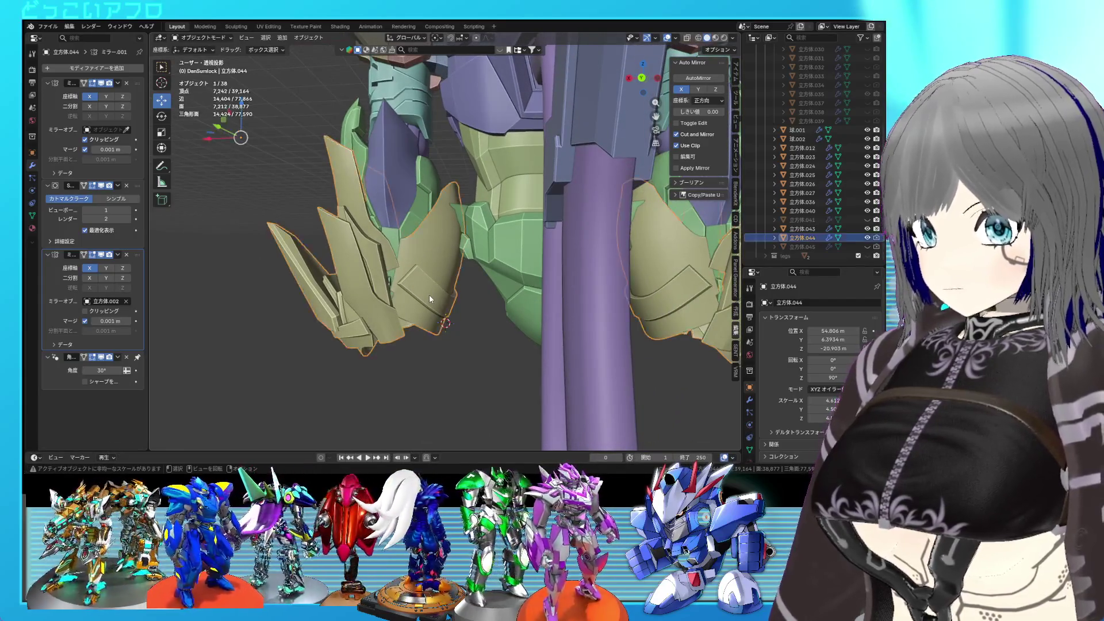
key(Tab)
key(l)
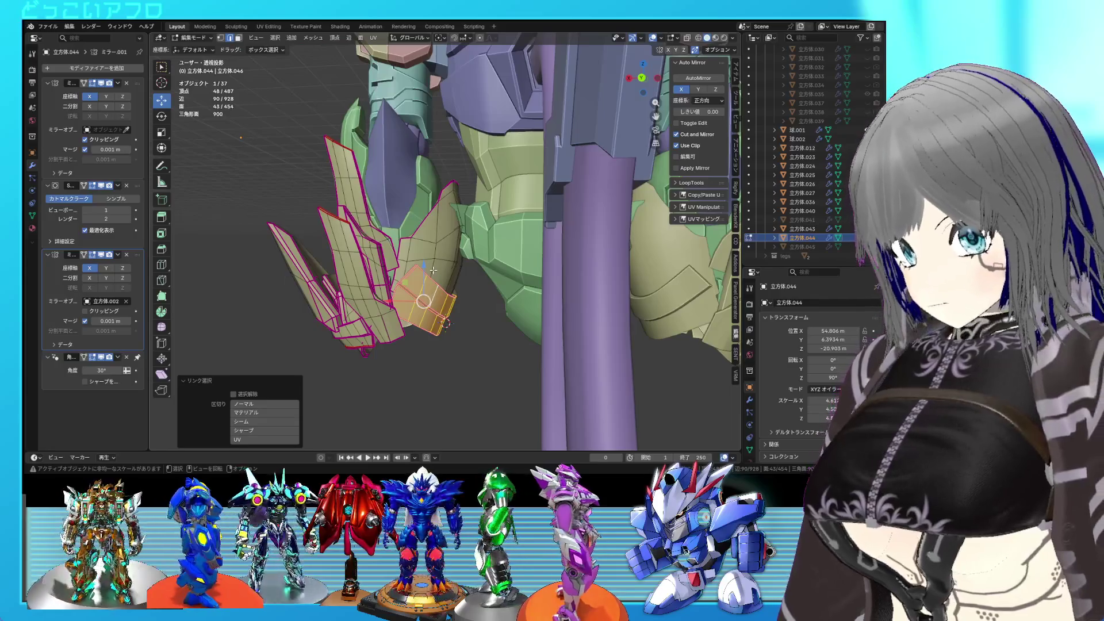
drag(431, 229, 431, 237)
mouse_move(431, 236)
middle_down()
mouse_move(412, 252)
mouse_move(470, 271)
middle_up()
scroll(411, 252, up, 2)
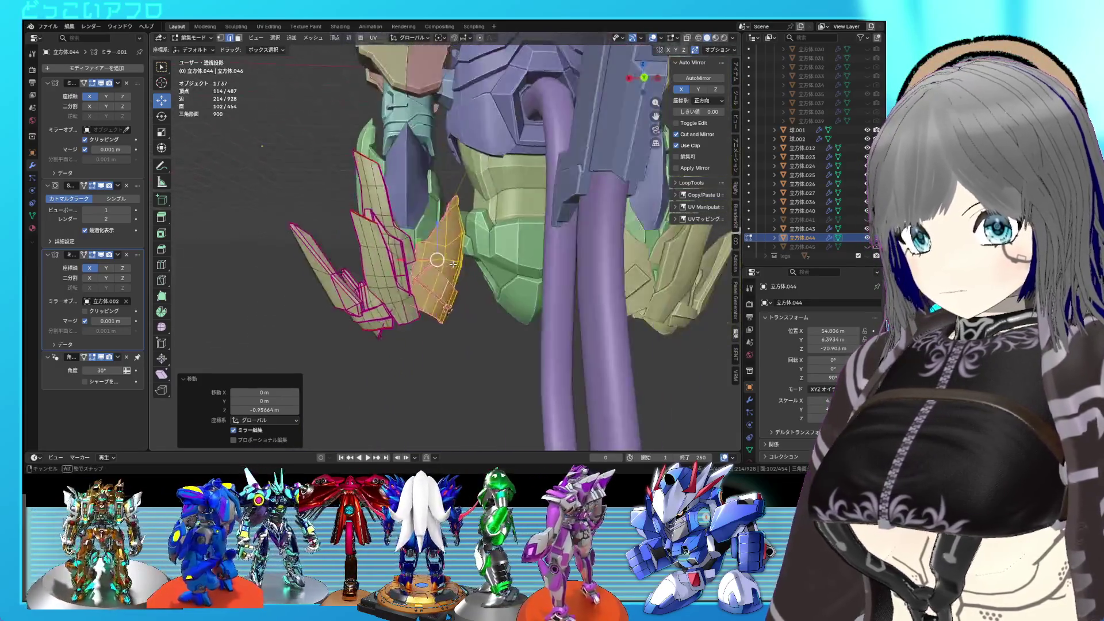
- Shift a neighbouring gold piece slightly along Y, then return to object mode
click(425, 321)
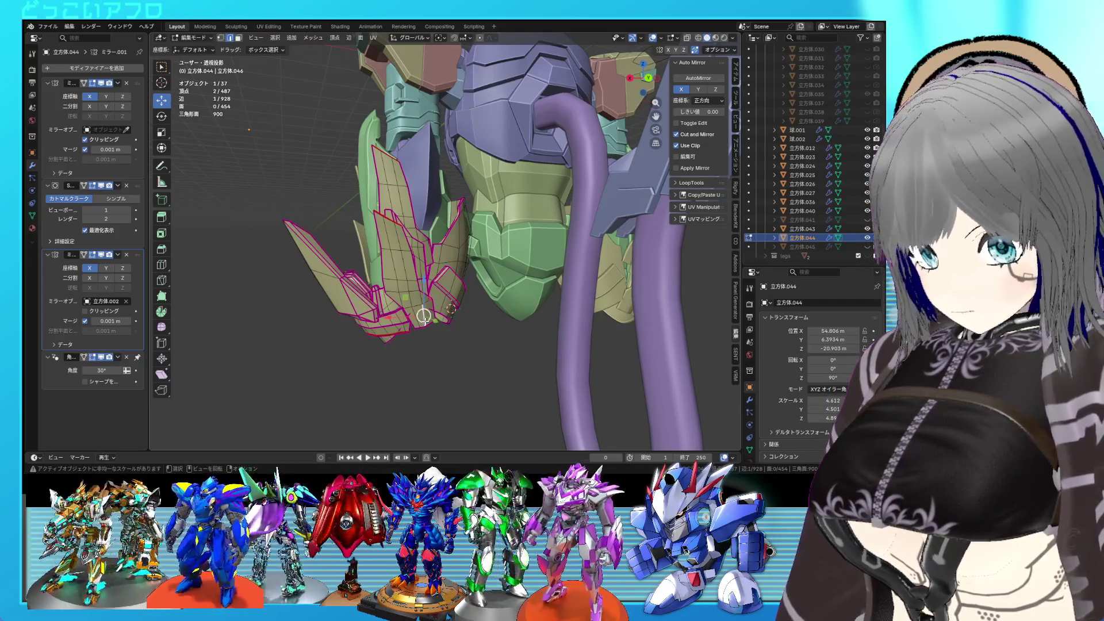
key(l)
middle_drag(425, 321, 492, 299)
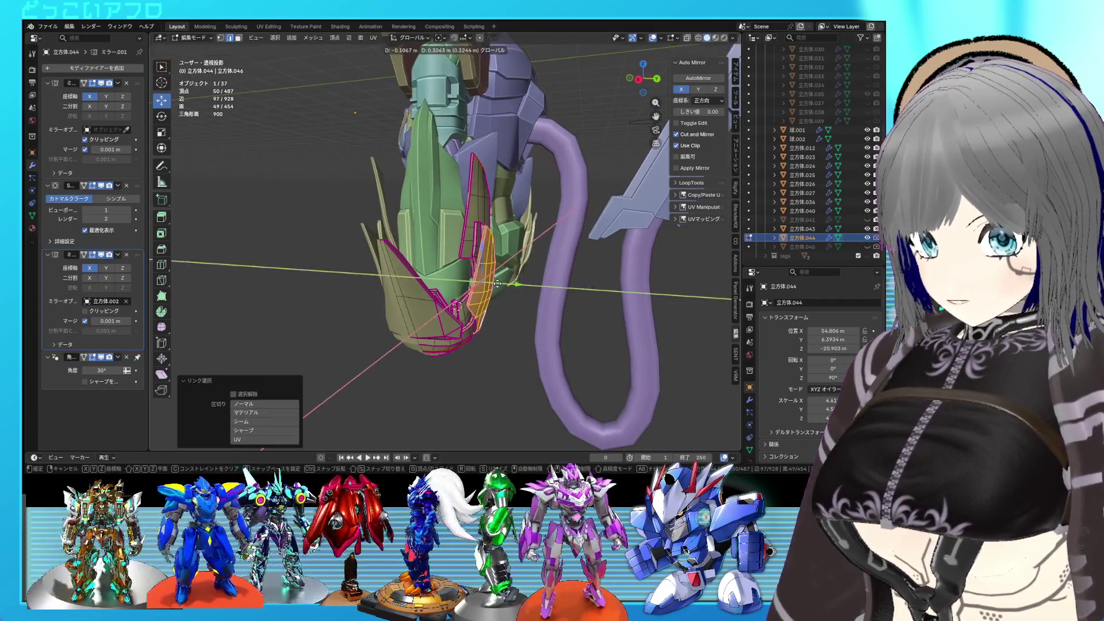
key(y)
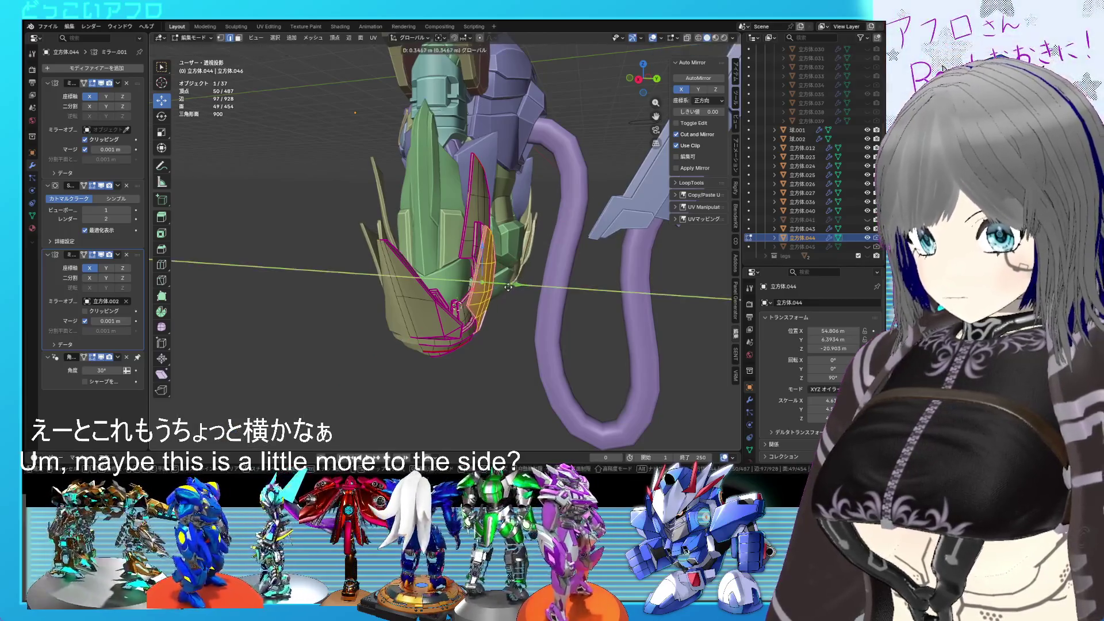
click(504, 284)
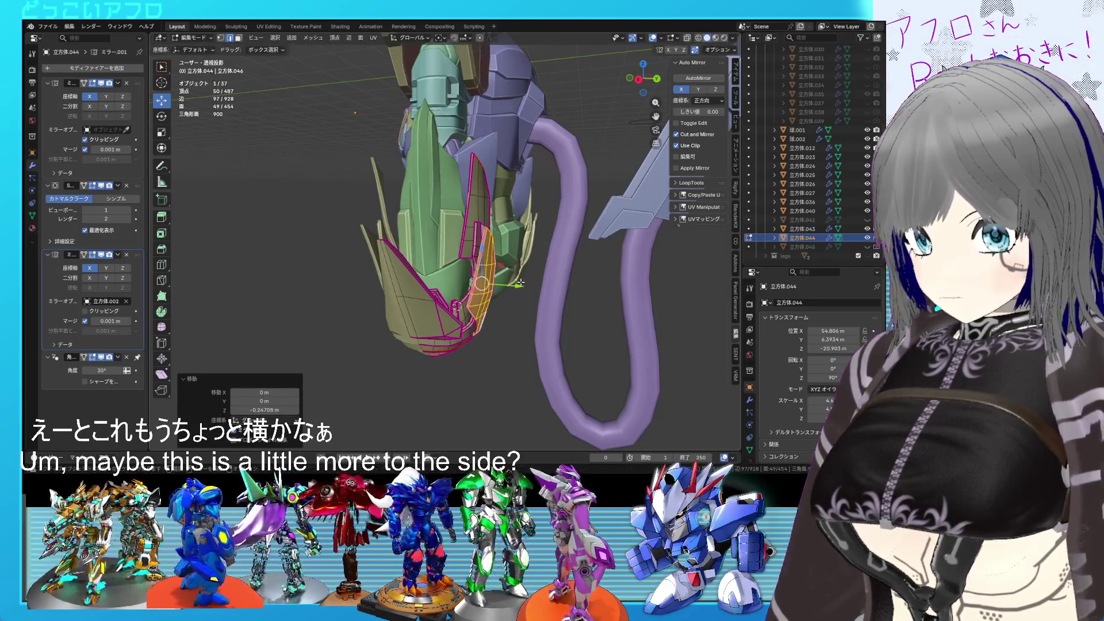
mouse_move(520, 283)
middle_down()
mouse_move(425, 292)
mouse_move(447, 347)
mouse_move(434, 320)
mouse_move(451, 285)
middle_up()
key(Tab)
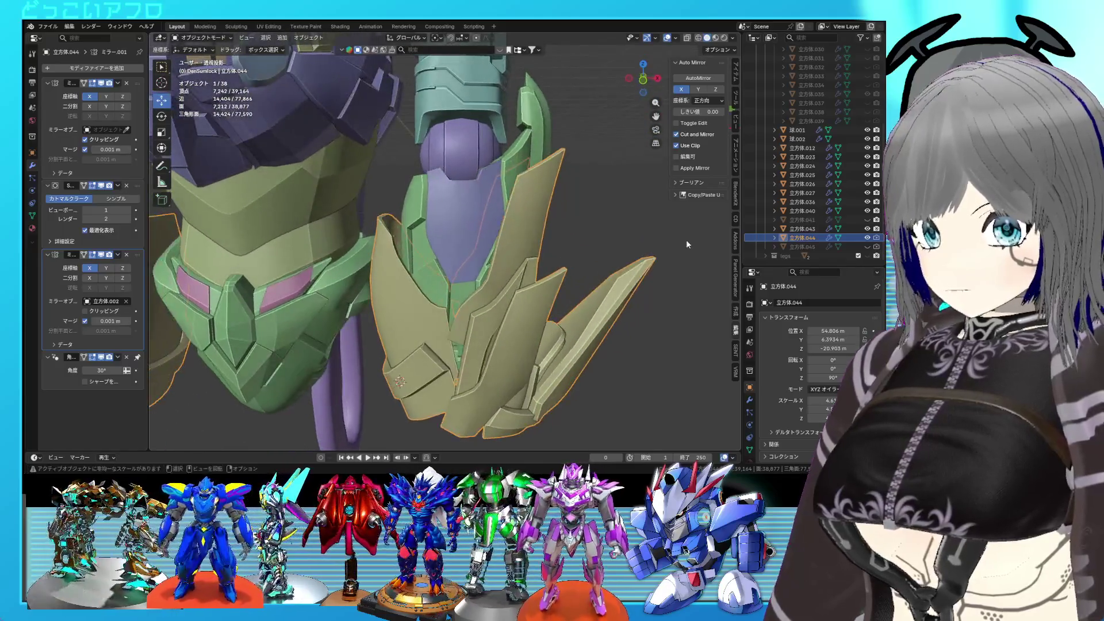
- Toggle a hidden armour part's visibility in the Outliner to check it
click(868, 221)
click(868, 221)
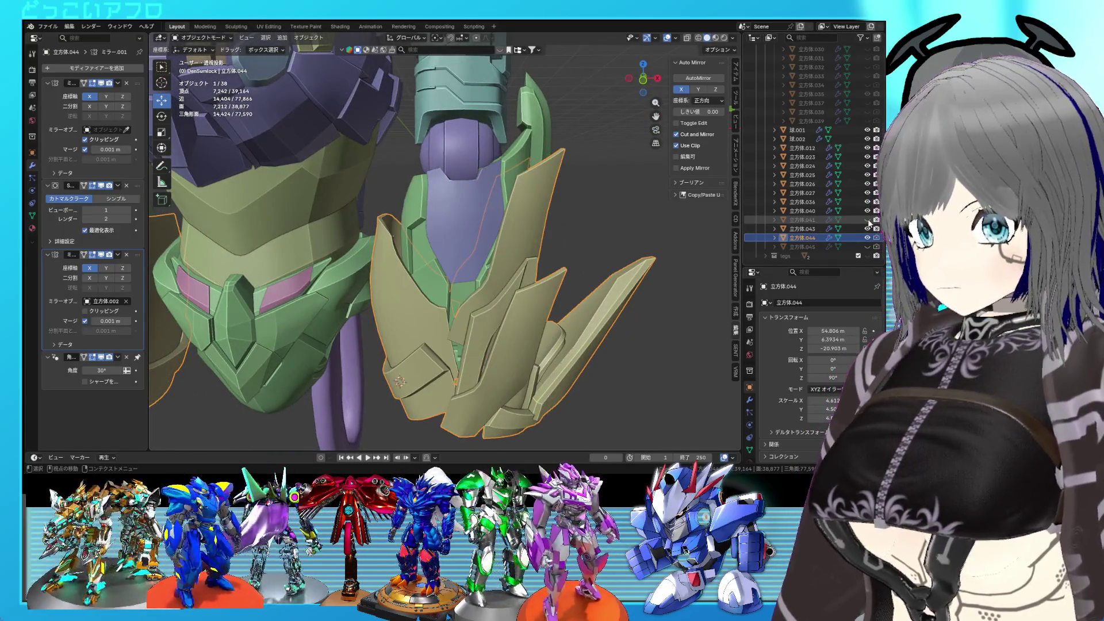
click(867, 221)
click(868, 222)
- Review the torso and both legs from the front and save the file
middle_drag(389, 205, 405, 234)
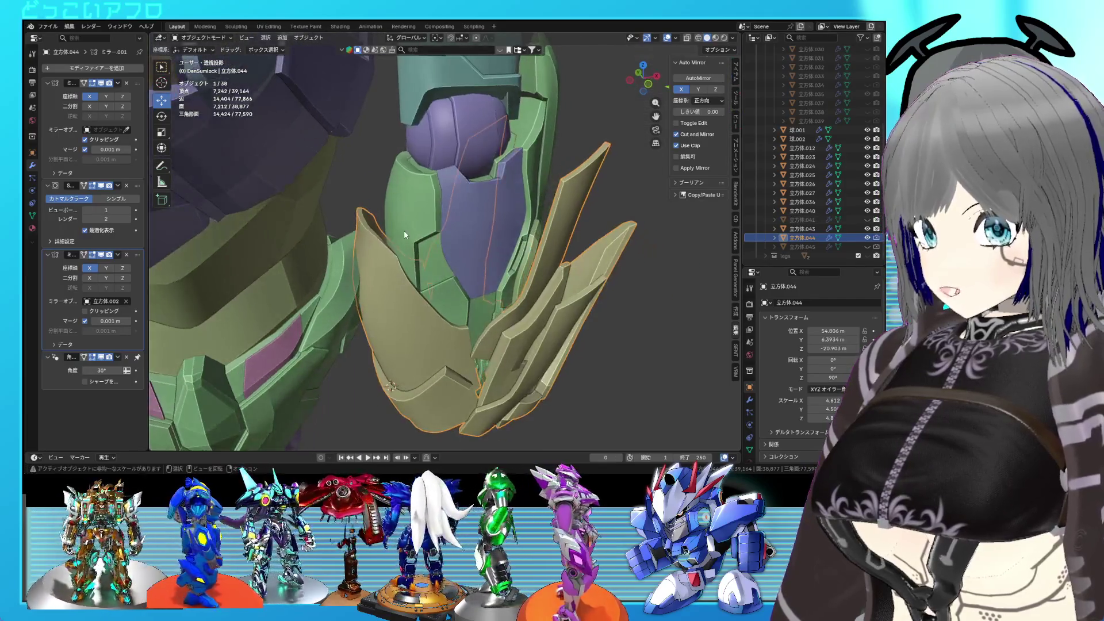
scroll(387, 228, down, 3)
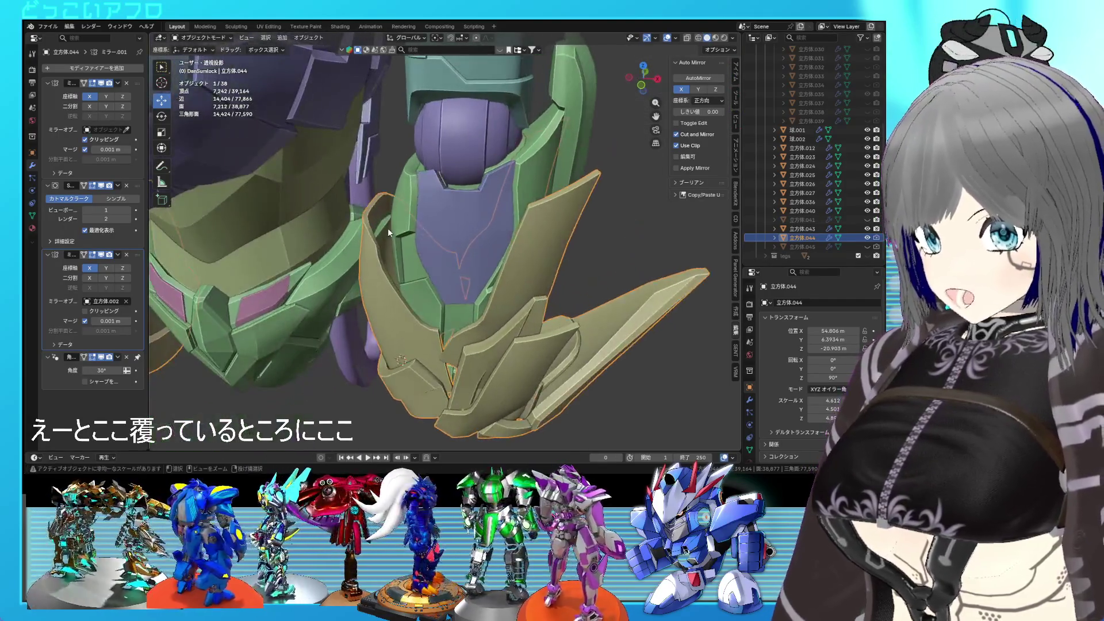
mouse_move(388, 227)
middle_down()
mouse_move(496, 272)
mouse_move(529, 246)
middle_up()
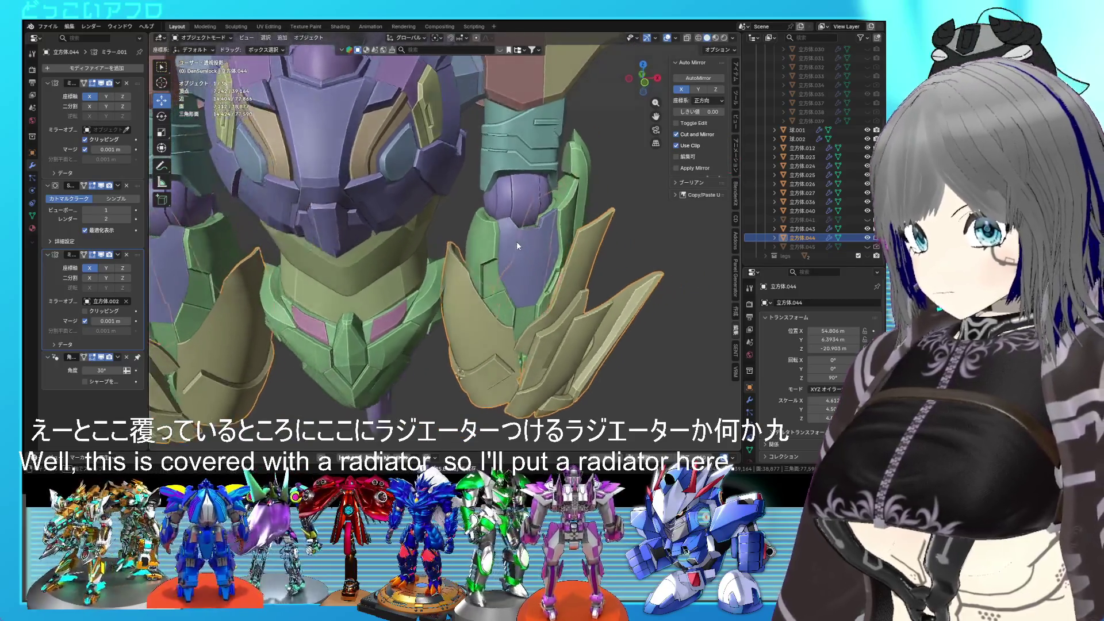
scroll(529, 246, down, 3)
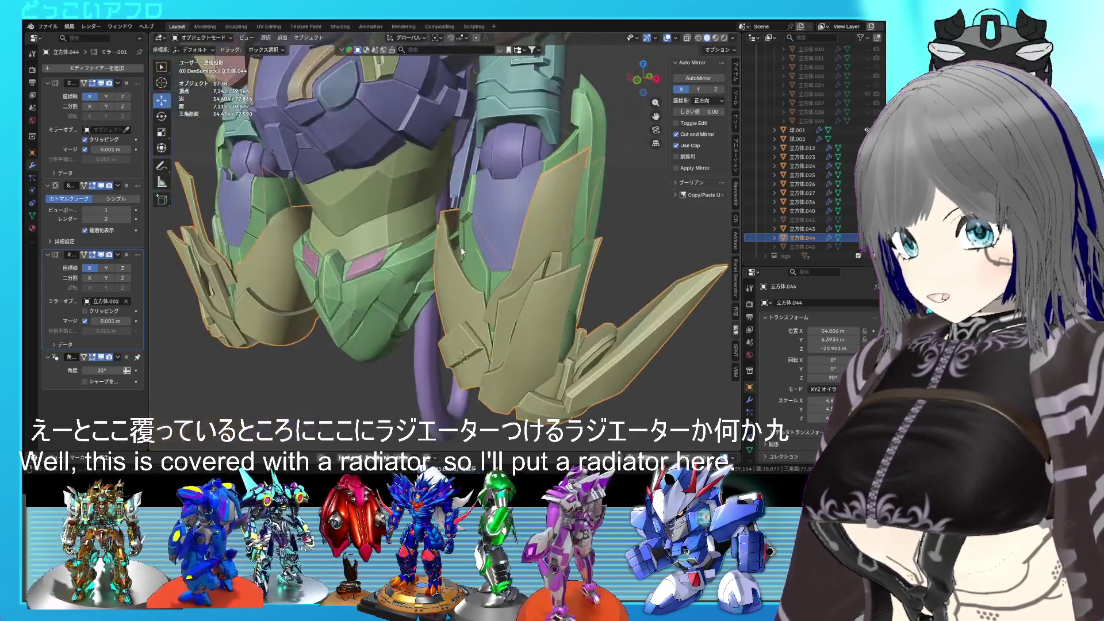
mouse_move(461, 247)
middle_down()
mouse_move(461, 266)
mouse_move(316, 253)
middle_up()
scroll(317, 253, up, 3)
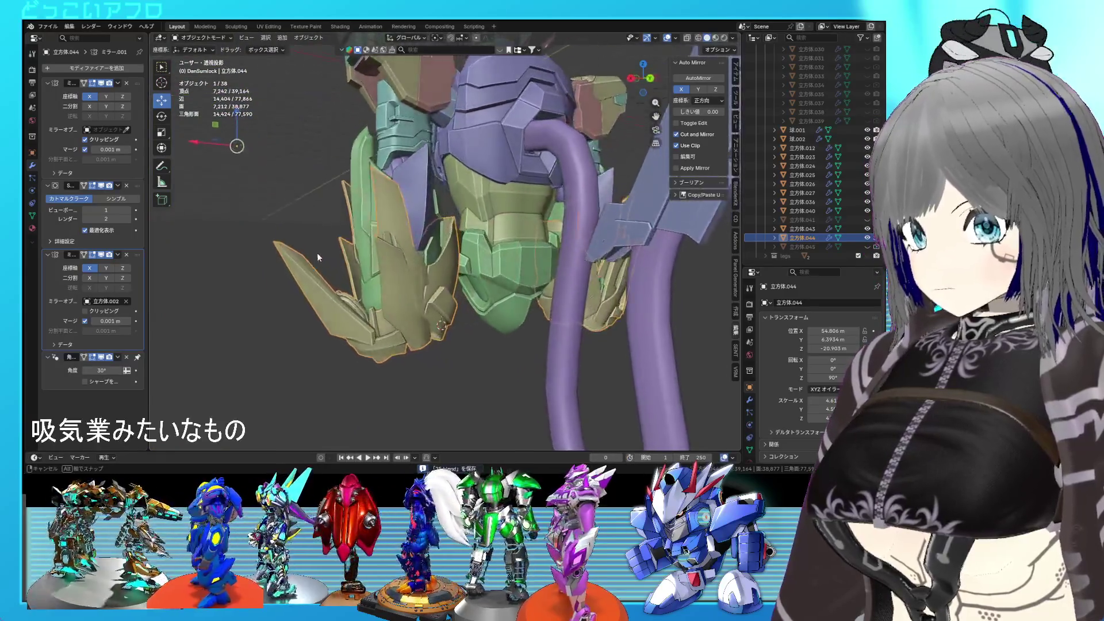
scroll(314, 255, down, 5)
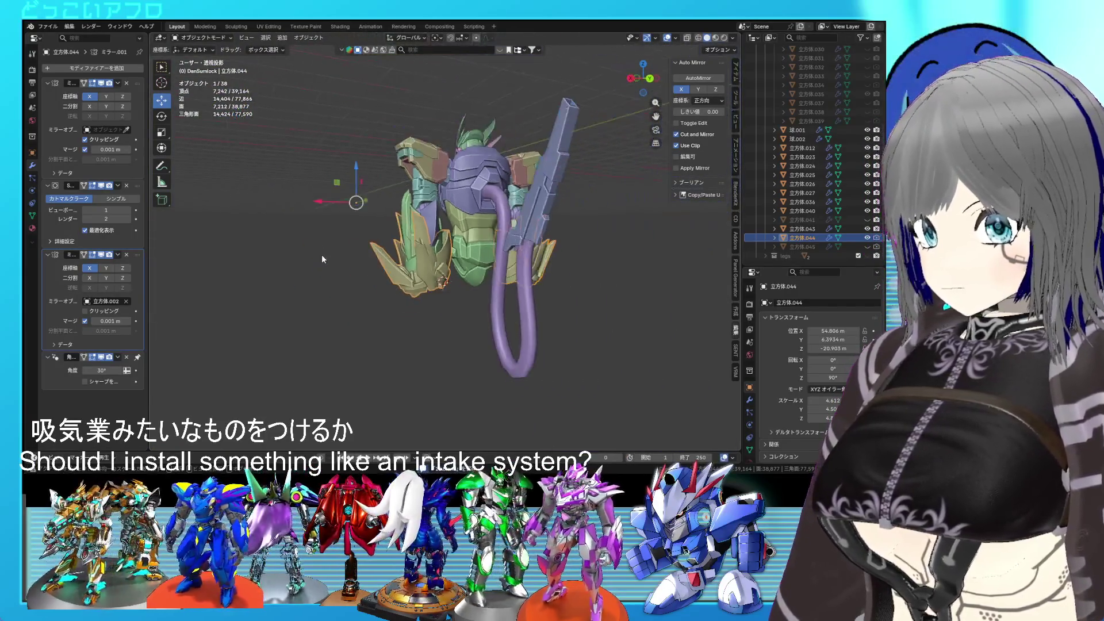
mouse_move(322, 254)
middle_down()
mouse_move(552, 278)
mouse_move(570, 268)
mouse_move(481, 282)
middle_up()
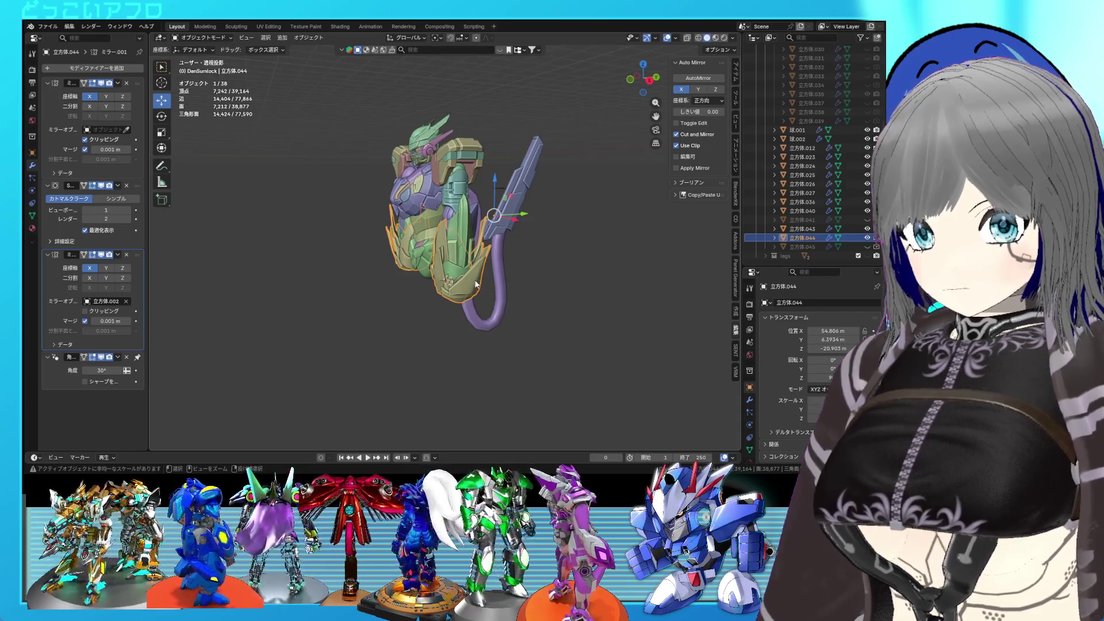
key(ctrl+s)
- Hide the spiky gold plates (立方体.044), show the pink armour (立方体.041), and save
mouse_move(476, 285)
middle_down()
mouse_move(395, 266)
mouse_move(548, 279)
middle_up()
scroll(547, 280, down, 3)
click(564, 285)
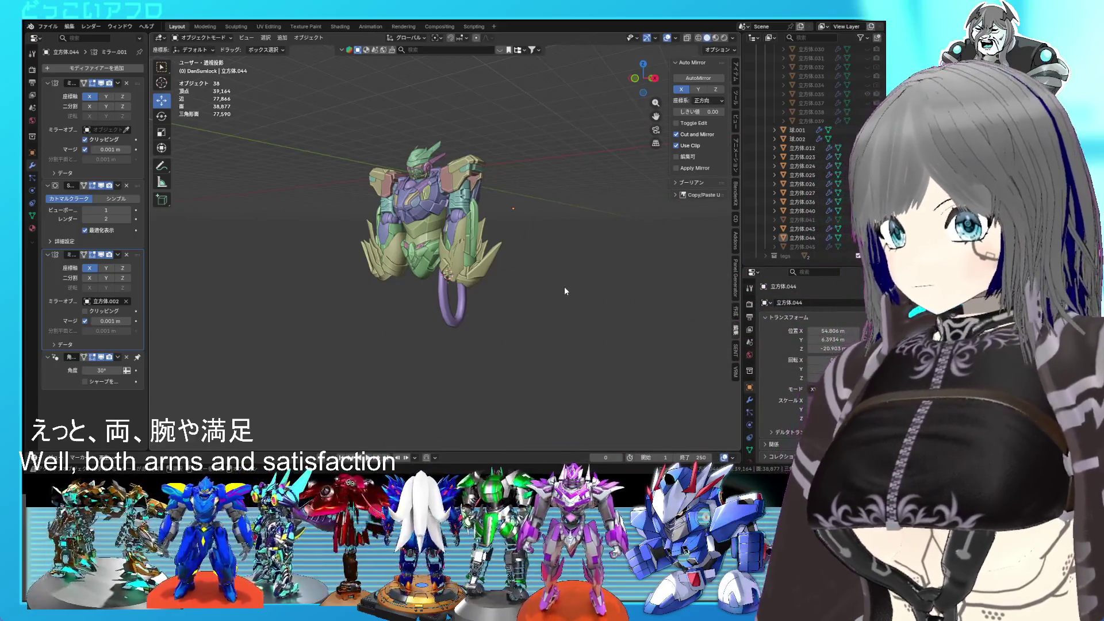
middle_drag(565, 288, 595, 296)
click(867, 238)
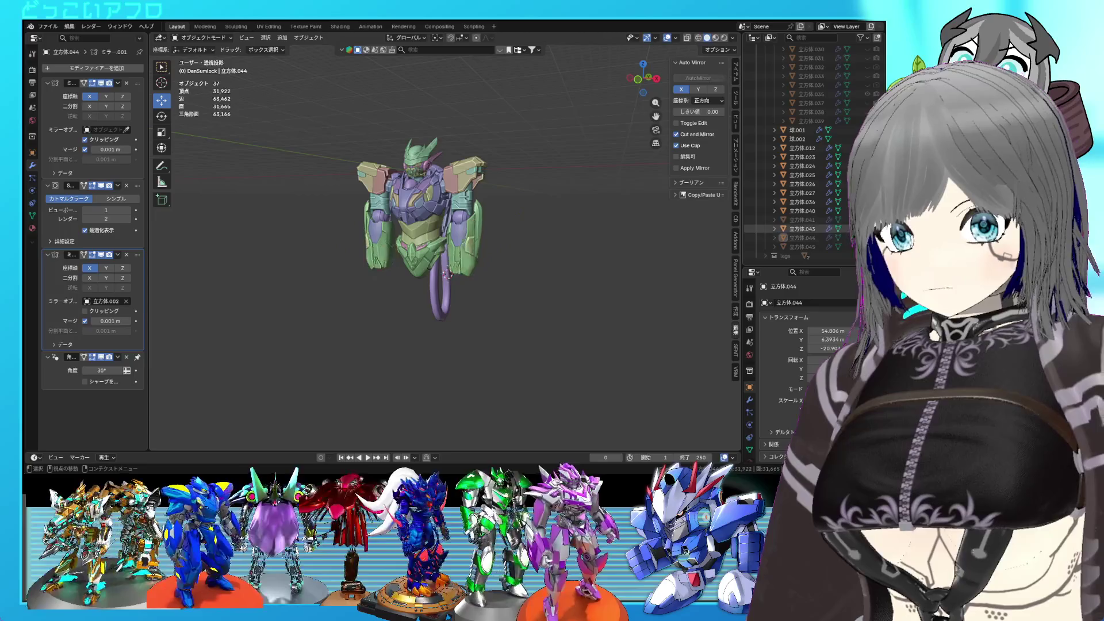
click(867, 220)
scroll(516, 248, up, 5)
middle_drag(516, 249, 397, 256)
key(ctrl+s)
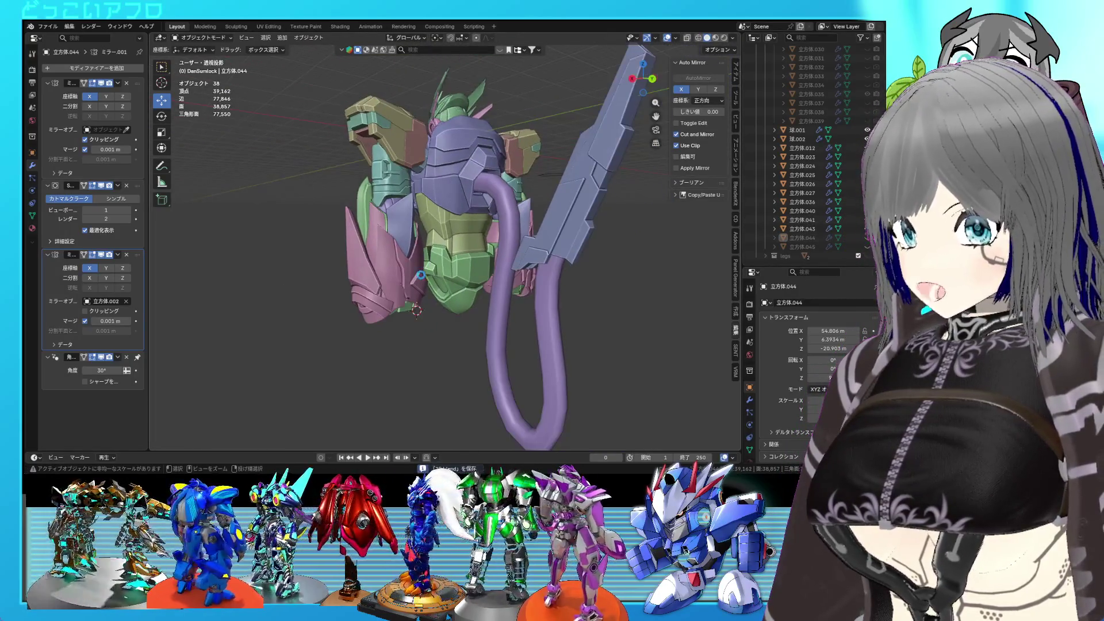
- Open the earlier robot-arms project file and orbit around it
click(56, 26)
mouse_move(73, 53)
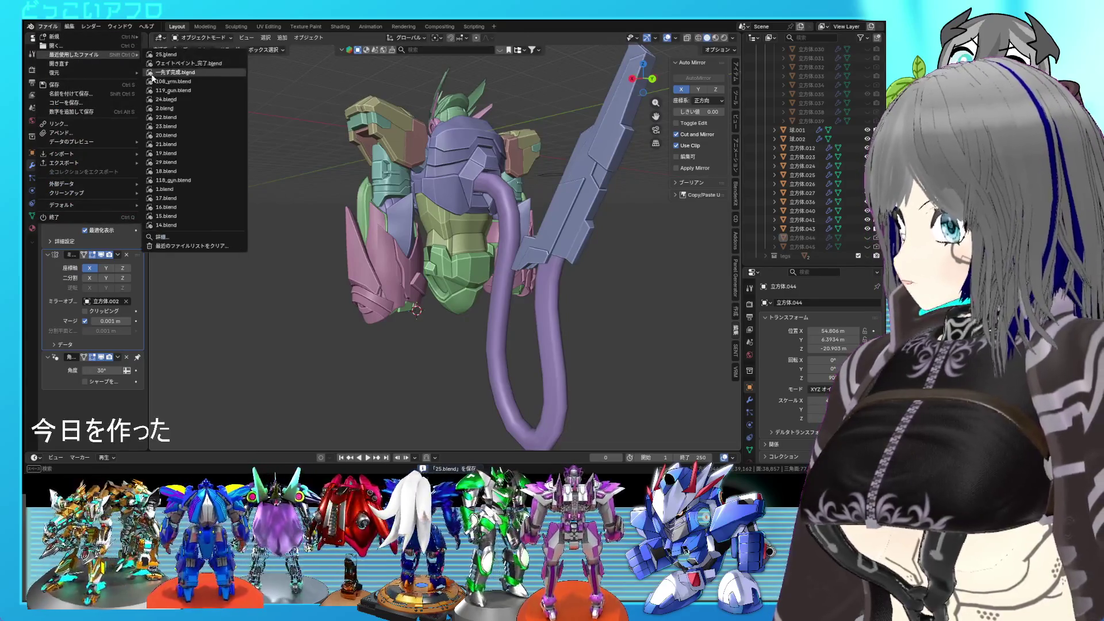
click(189, 125)
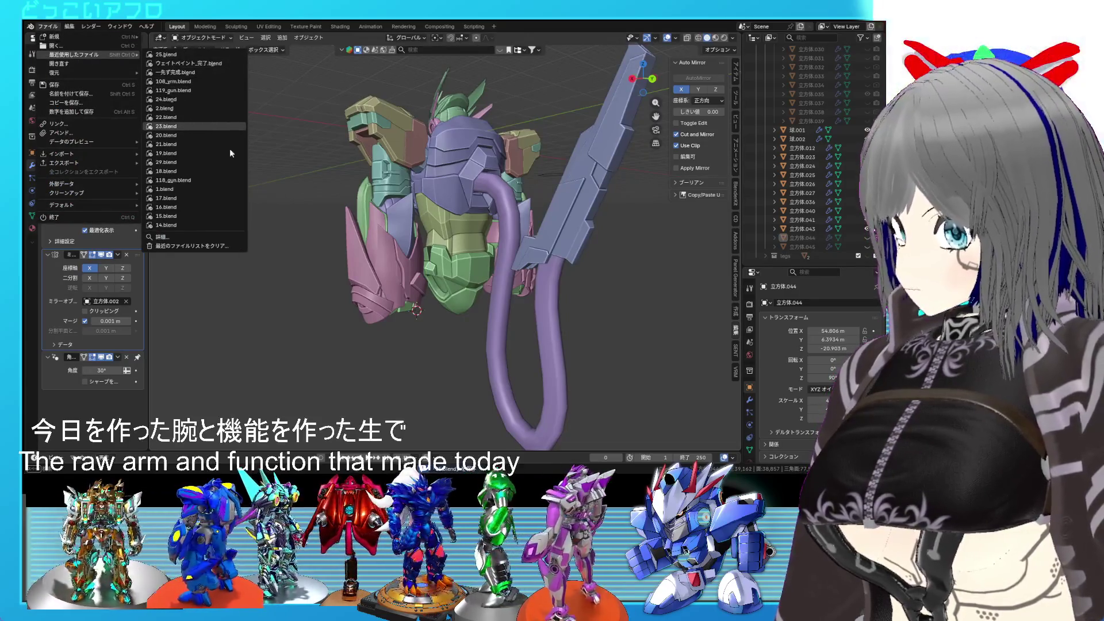
mouse_move(386, 238)
middle_down()
mouse_move(579, 228)
mouse_move(519, 239)
mouse_move(418, 225)
mouse_move(395, 229)
mouse_move(566, 231)
mouse_move(513, 250)
mouse_move(384, 250)
mouse_move(379, 238)
mouse_move(395, 229)
middle_up()
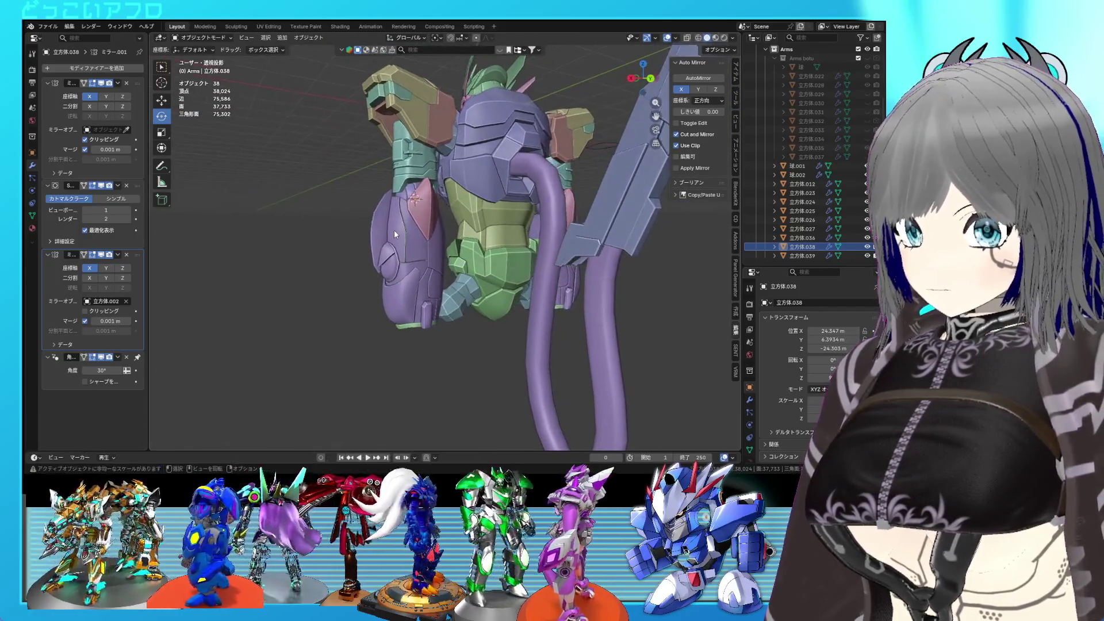
- Open 25.blend from Open Recent and orbit around the robot
click(43, 26)
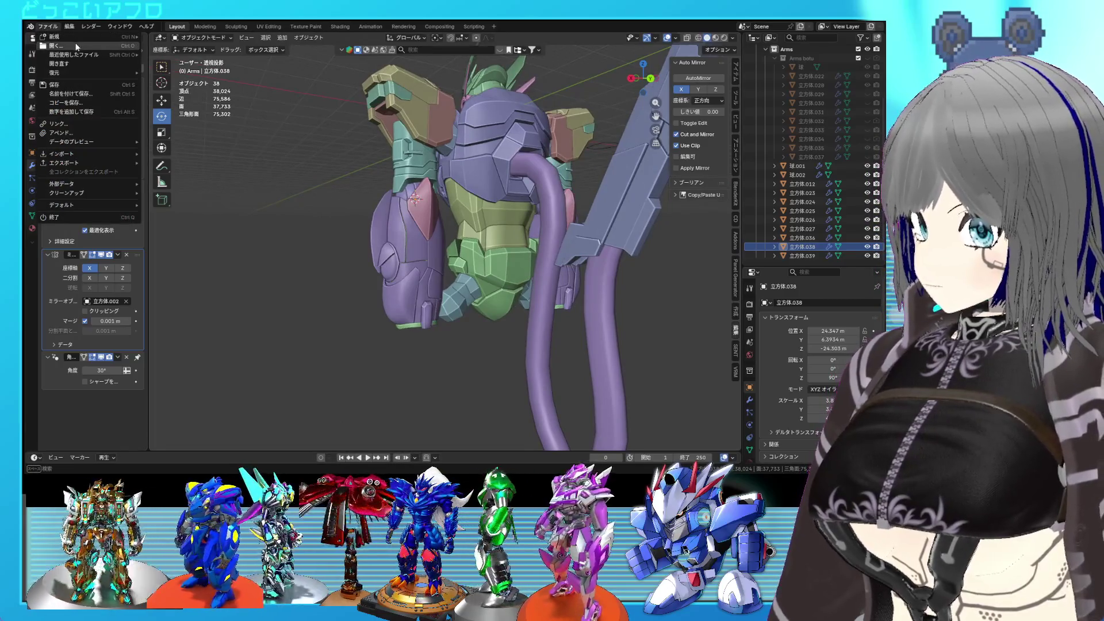
mouse_move(89, 57)
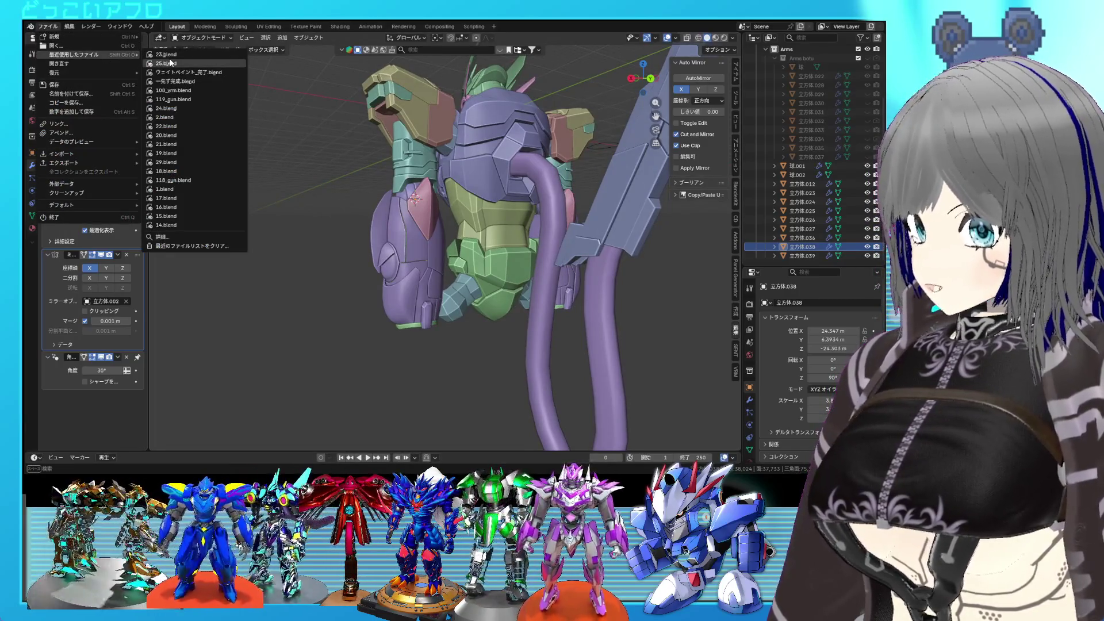
click(170, 62)
middle_drag(441, 201, 594, 211)
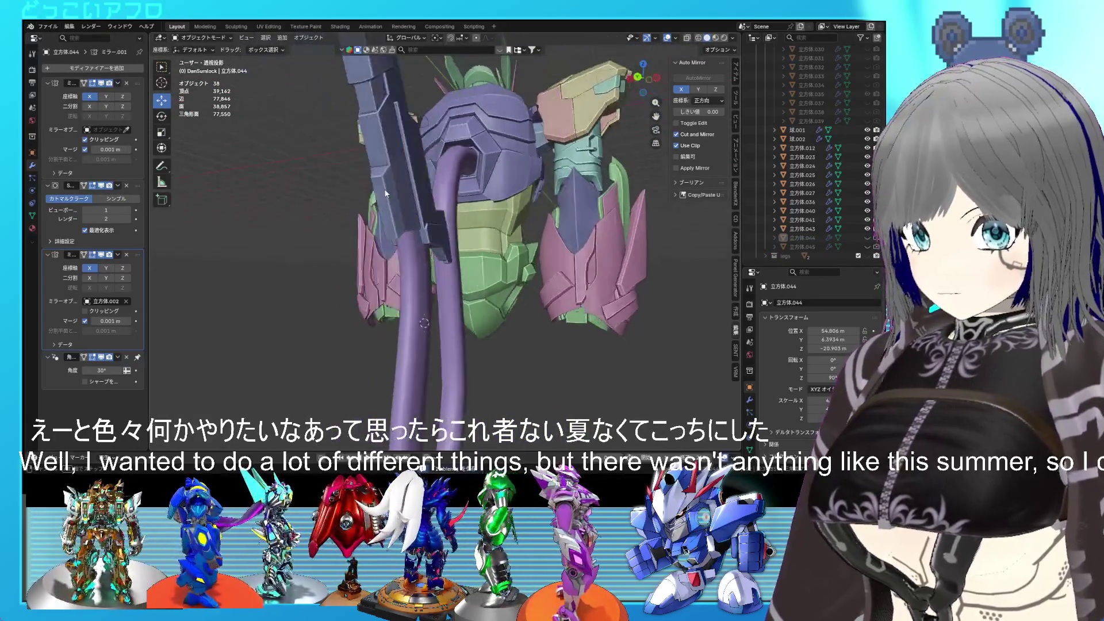
- Orbit and zoom around the robot until it faces front
scroll(584, 215, down, 3)
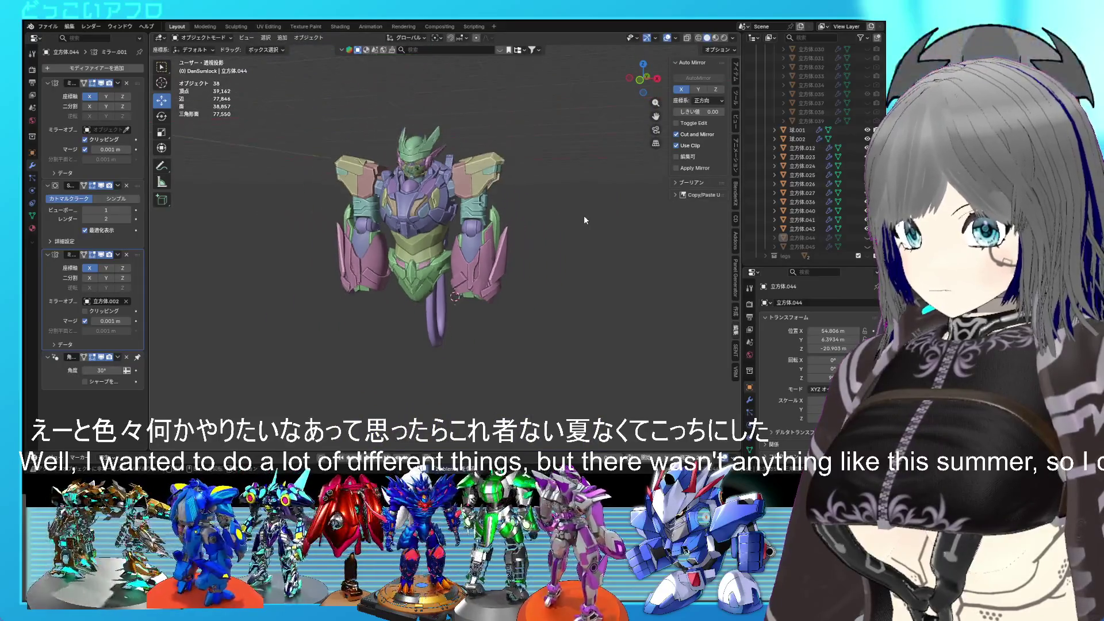
scroll(584, 215, up, 4)
middle_drag(583, 216, 562, 209)
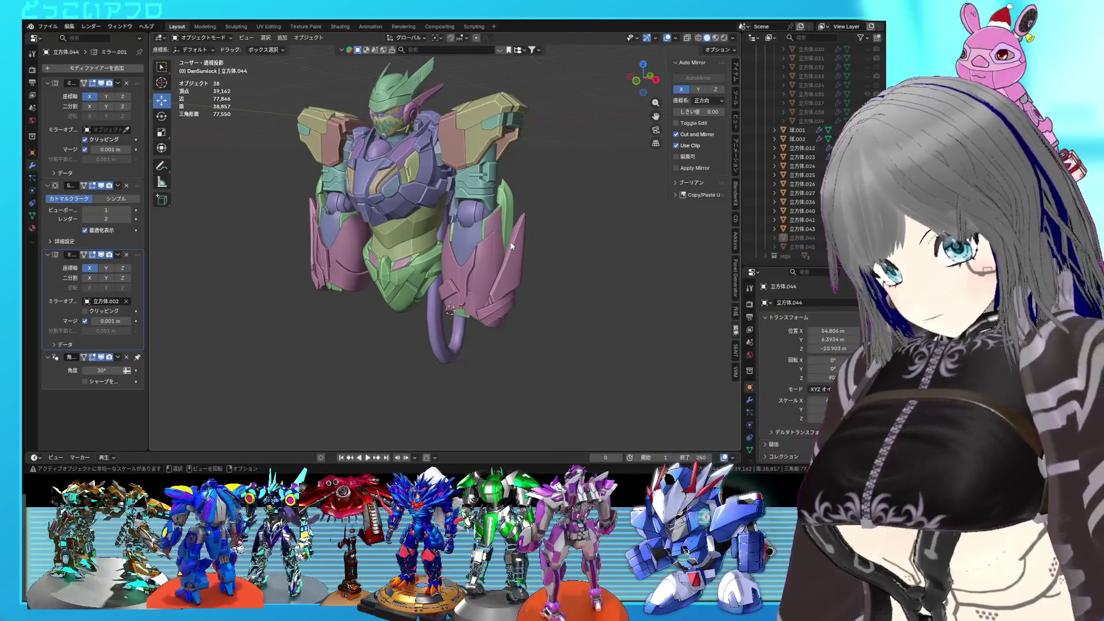
middle_drag(509, 241, 536, 240)
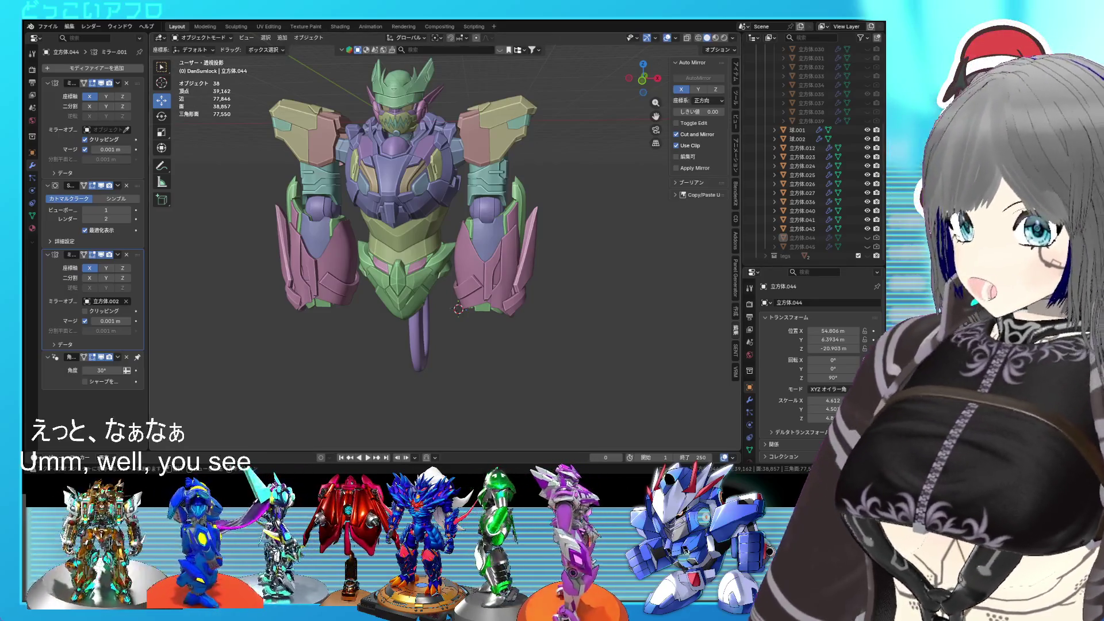
middle_drag(458, 173, 472, 182)
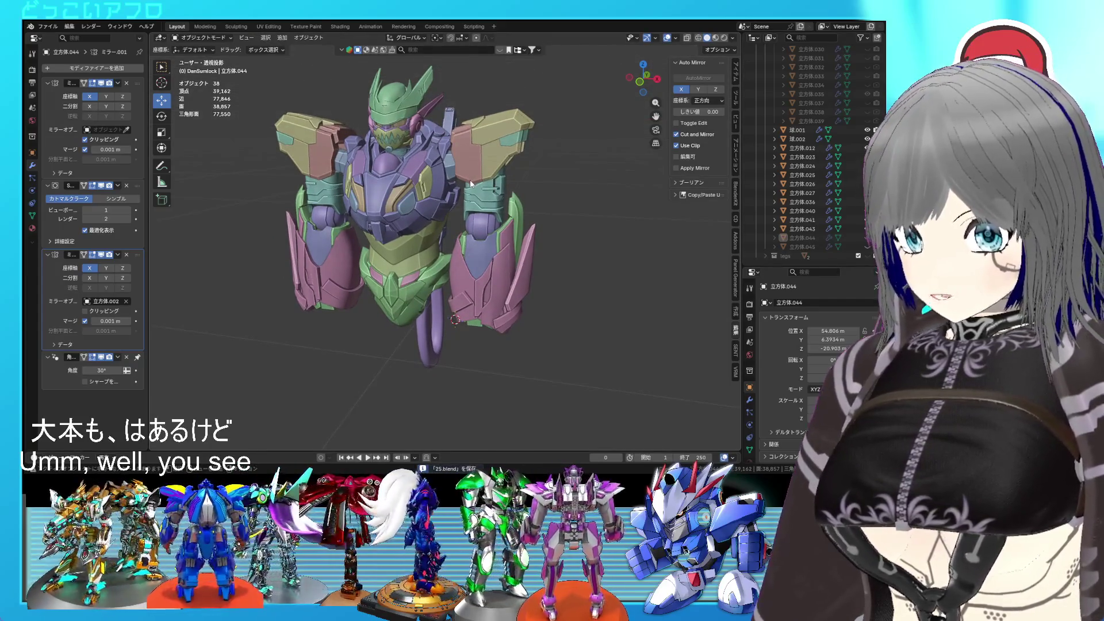
mouse_move(505, 250)
middle_down()
mouse_move(557, 259)
mouse_move(510, 264)
mouse_move(522, 144)
middle_up()
- Save 25.blend unchanged and orbit from the front to a side view
scroll(584, 258, up, 3)
scroll(523, 266, down, 2)
key(ctrl+s)
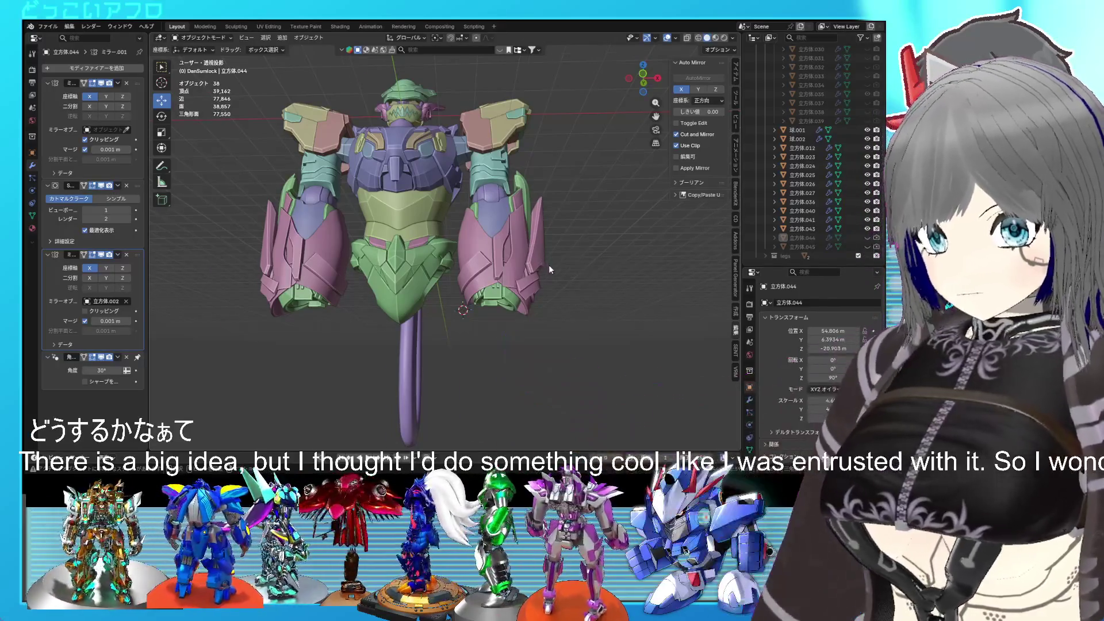
mouse_move(549, 269)
middle_down()
mouse_move(535, 289)
mouse_move(427, 292)
middle_up()
mouse_move(514, 256)
middle_down()
mouse_move(493, 262)
mouse_move(522, 242)
mouse_move(489, 252)
mouse_move(519, 251)
middle_up()
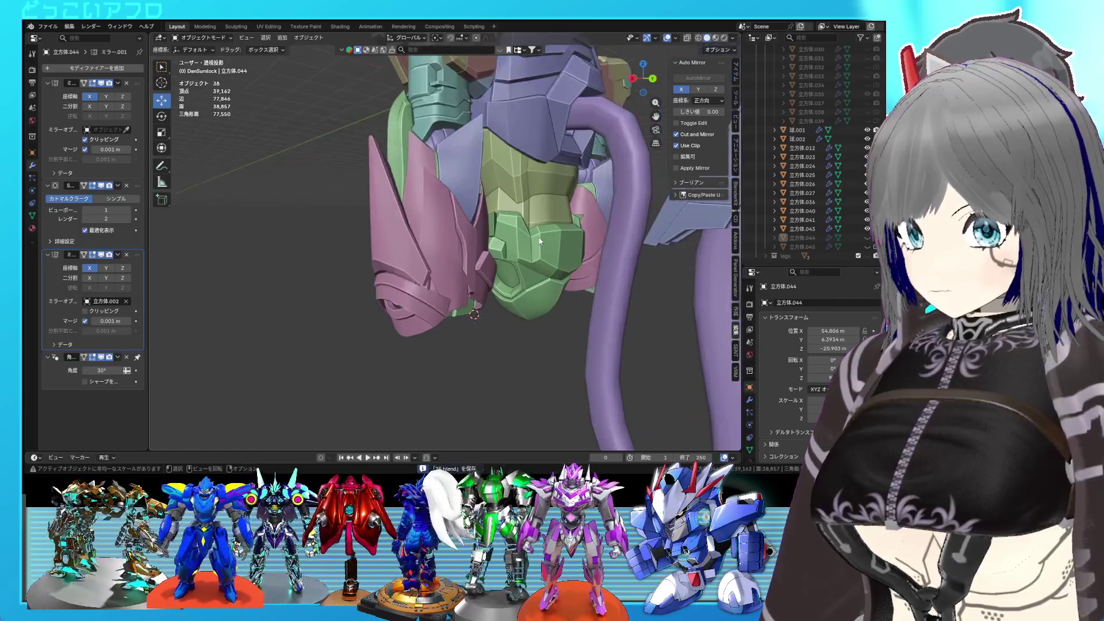
- In Edit Mode, select the small lower plate of the pink leg armour, viewed from the back
click(426, 294)
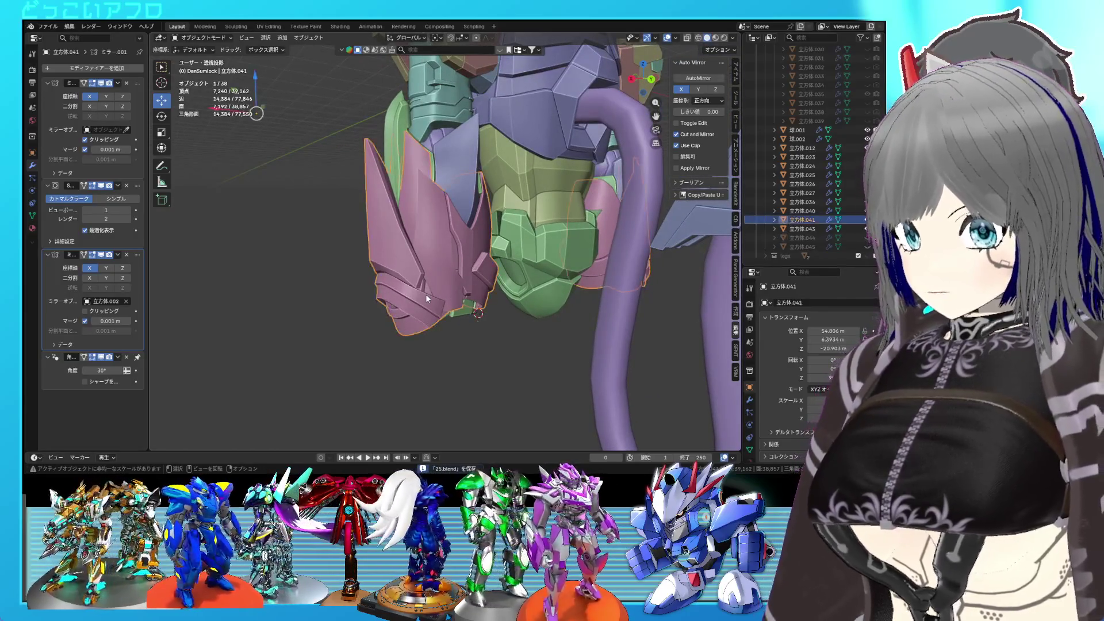
key(Tab)
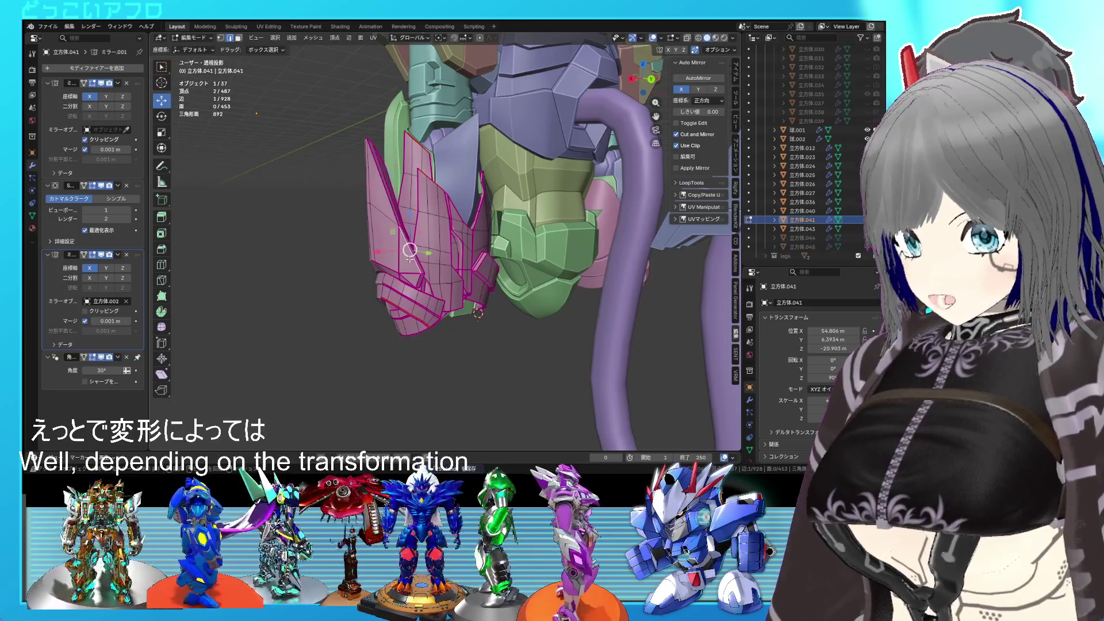
key(l)
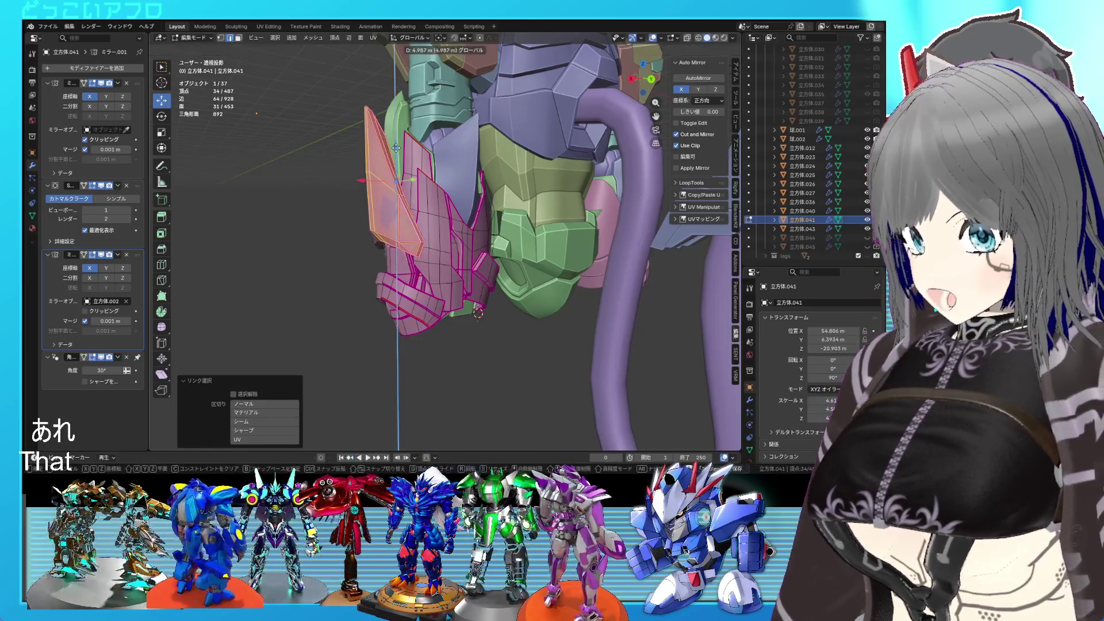
click(407, 299)
key(l)
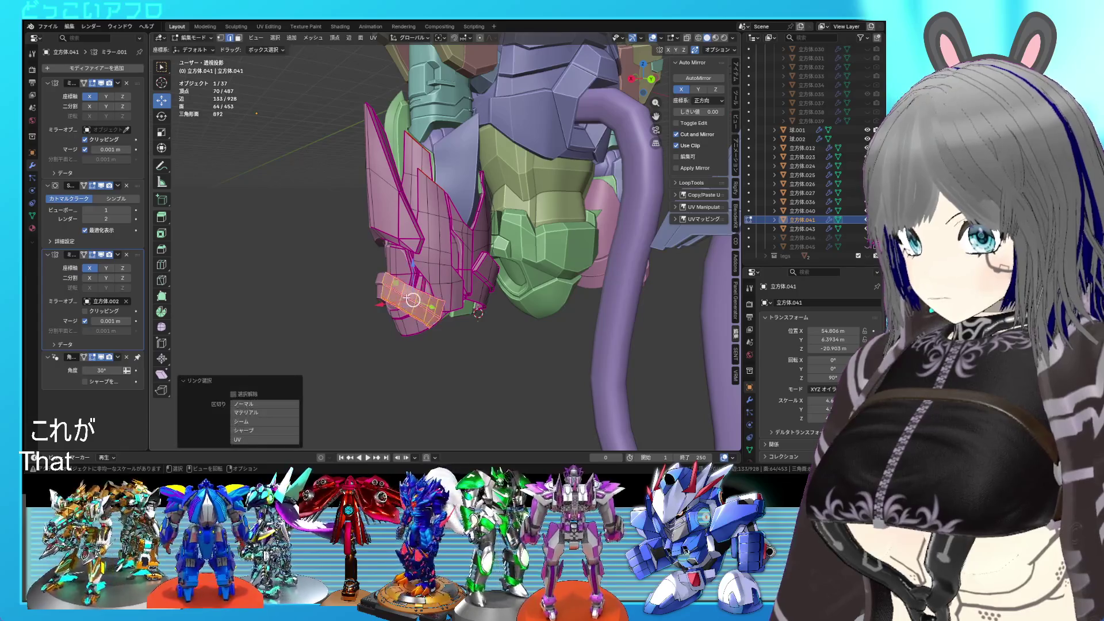
key(ctrl+KP_1)
- Slide the small plate upward, rotate it -52.7°, and return to object mode
key(g)
click(448, 276)
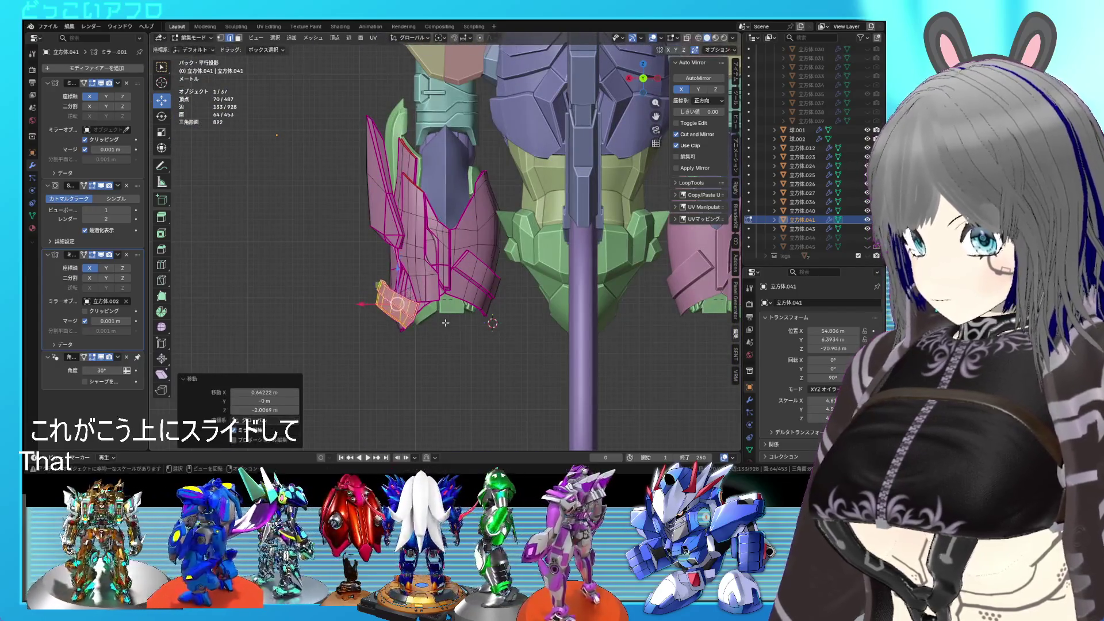
key(r)
click(478, 256)
key(g)
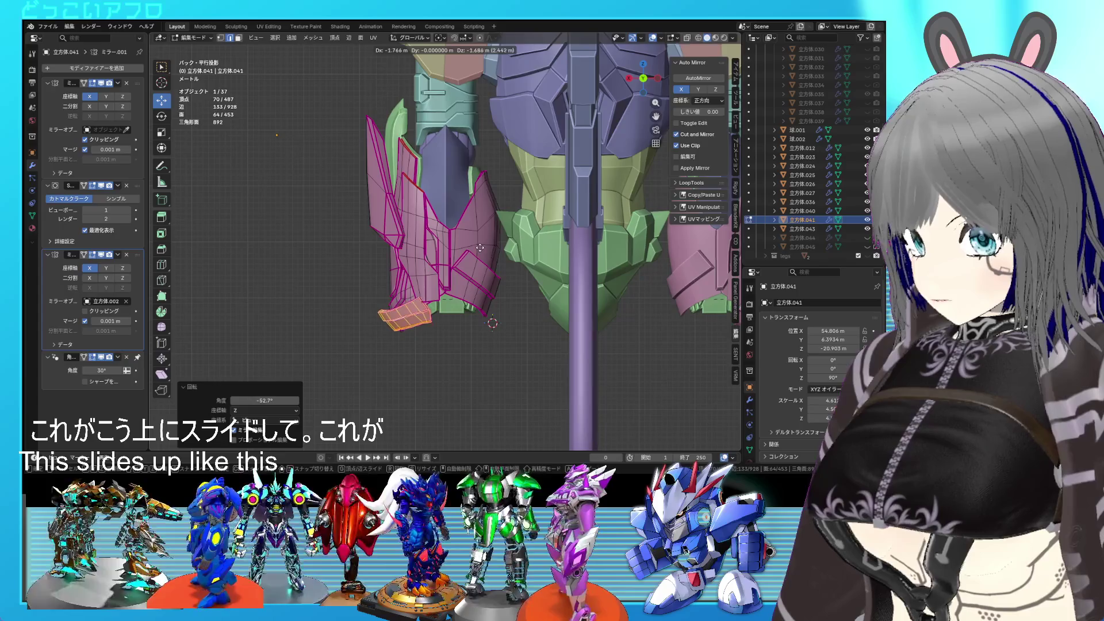
click(479, 247)
mouse_move(480, 247)
middle_down()
mouse_move(552, 259)
mouse_move(371, 285)
mouse_move(448, 264)
mouse_move(543, 265)
mouse_move(546, 284)
mouse_move(375, 262)
mouse_move(427, 263)
middle_up()
key(Tab)
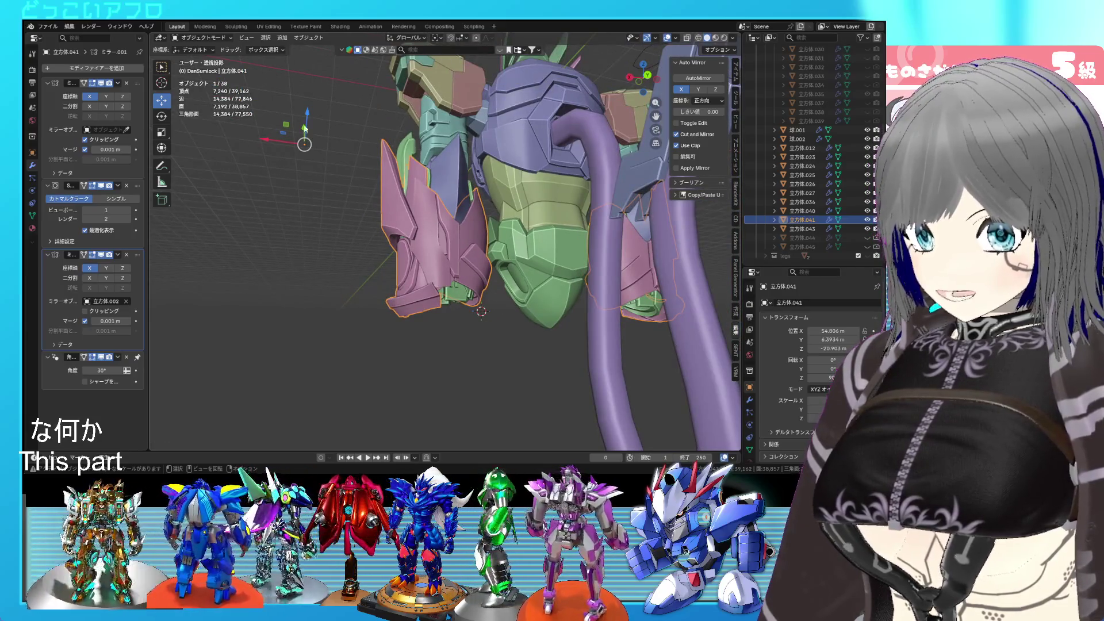
- Orbit around the pink armour to a front view of the whole robot
middle_drag(353, 137, 346, 122)
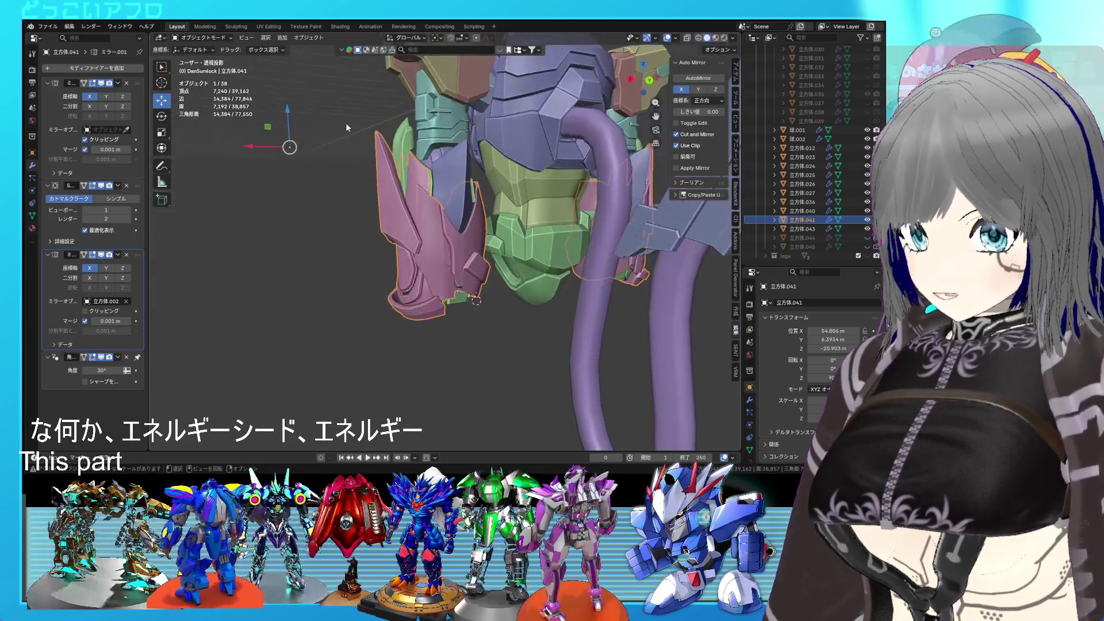
middle_drag(323, 175, 421, 256)
scroll(421, 256, down, 5)
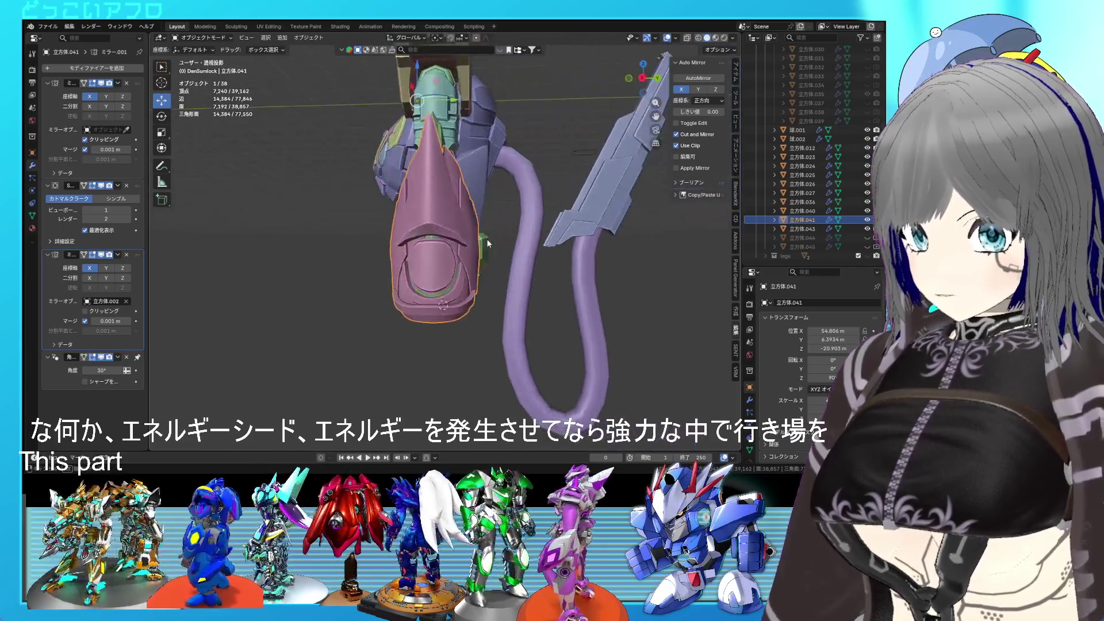
scroll(484, 243, down, 4)
mouse_move(484, 244)
middle_down()
mouse_move(619, 271)
mouse_move(495, 247)
mouse_move(447, 257)
mouse_move(451, 239)
middle_up()
scroll(496, 246, up, 5)
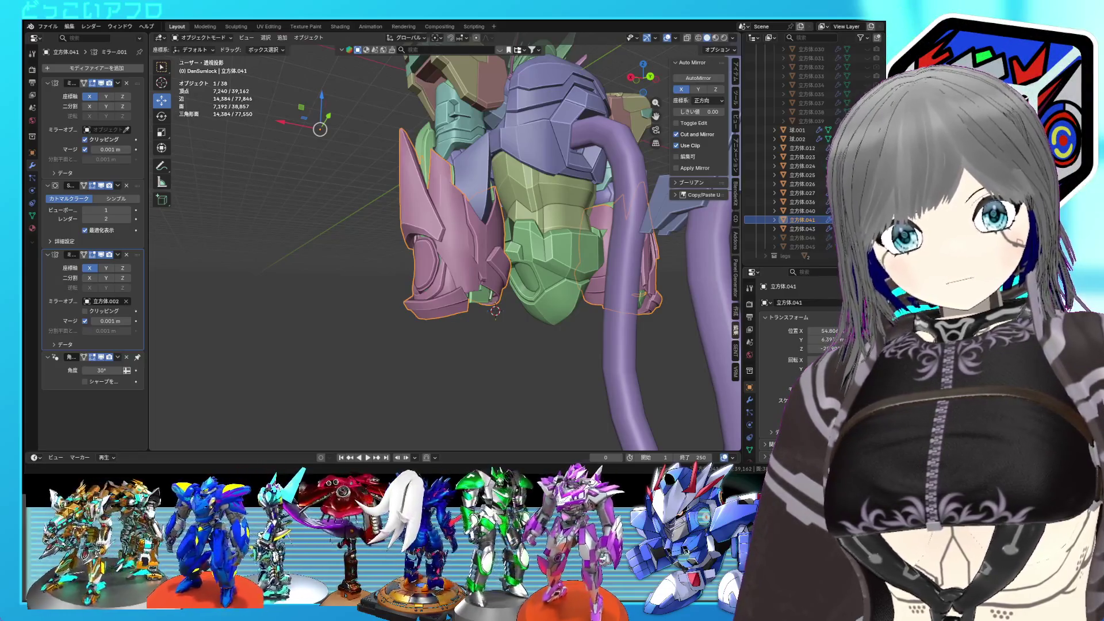
- From a side view, lower the pink plate's spiked tip slightly in Edit Mode
middle_drag(506, 271, 556, 267)
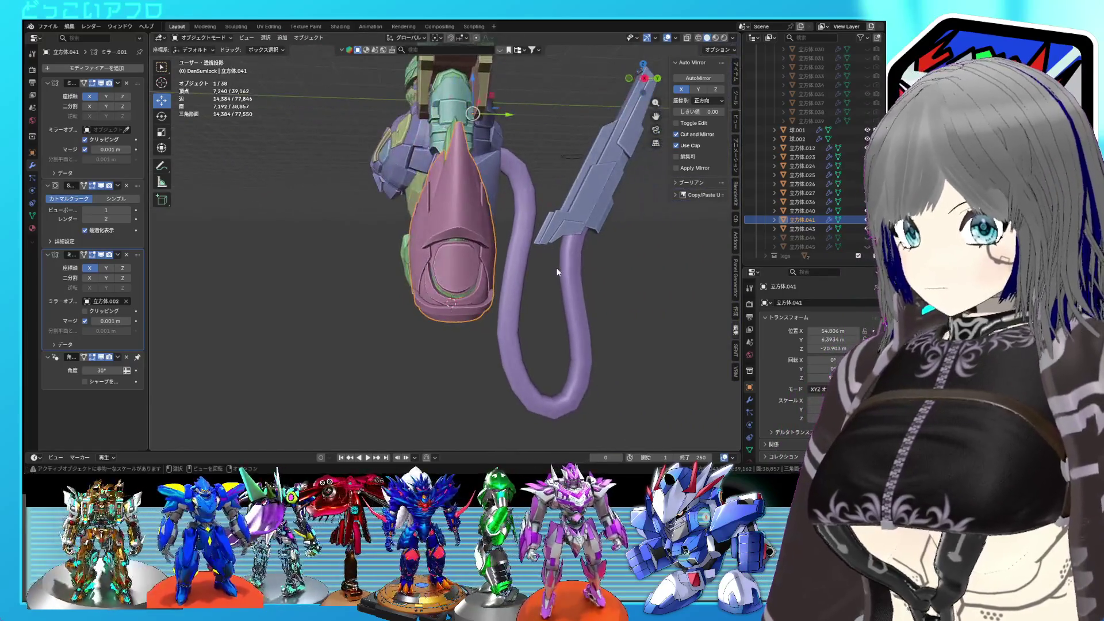
key(Tab)
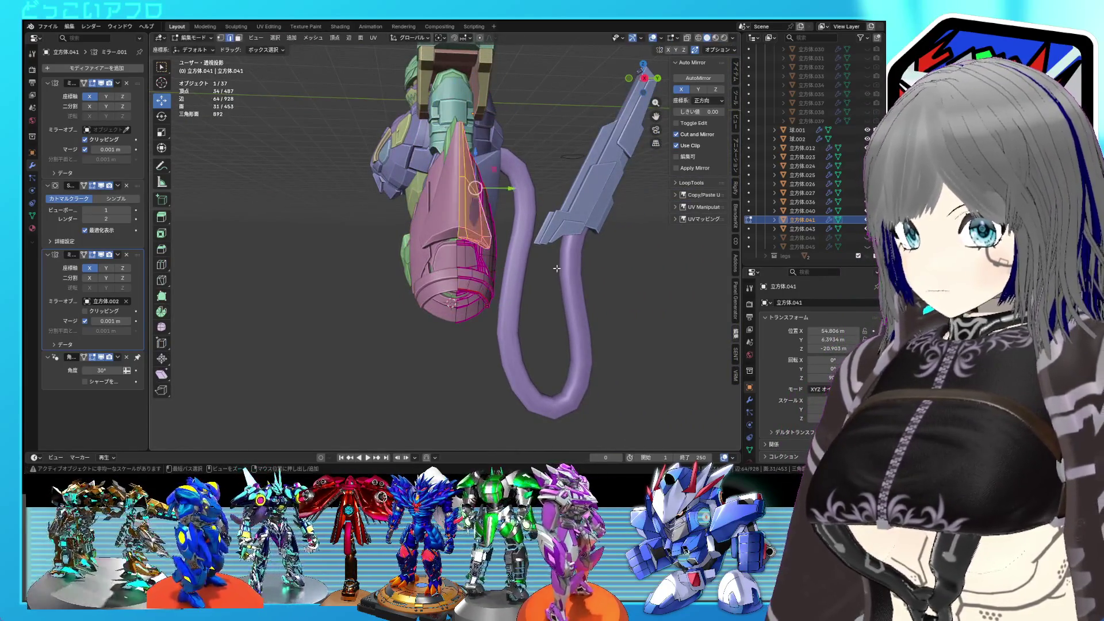
key(ctrl+z)
key(Tab)
middle_drag(556, 268, 463, 351)
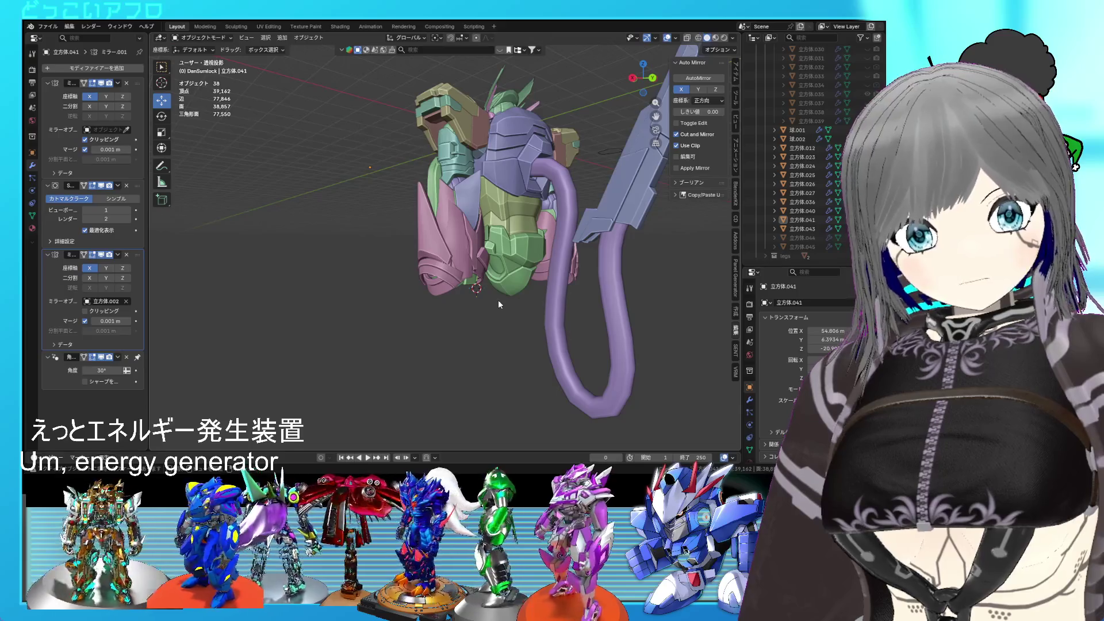
middle_drag(498, 299, 647, 316)
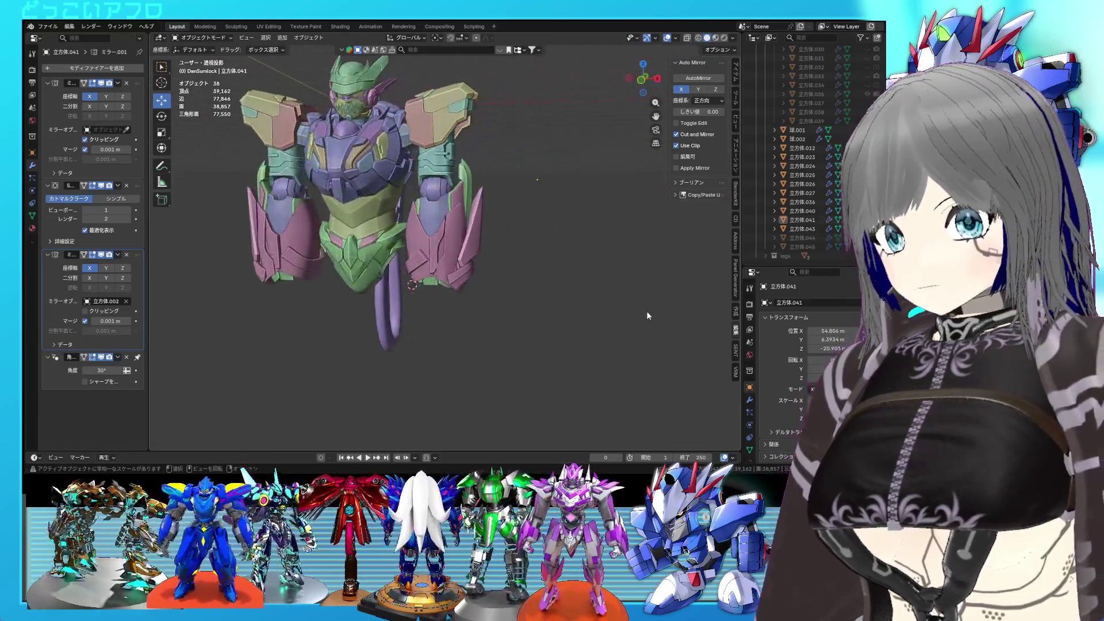
mouse_move(508, 221)
shift+middle_down()
mouse_move(566, 273)
mouse_move(620, 271)
mouse_move(502, 260)
mouse_move(536, 261)
mouse_move(487, 161)
mouse_move(486, 171)
shift+middle_up()
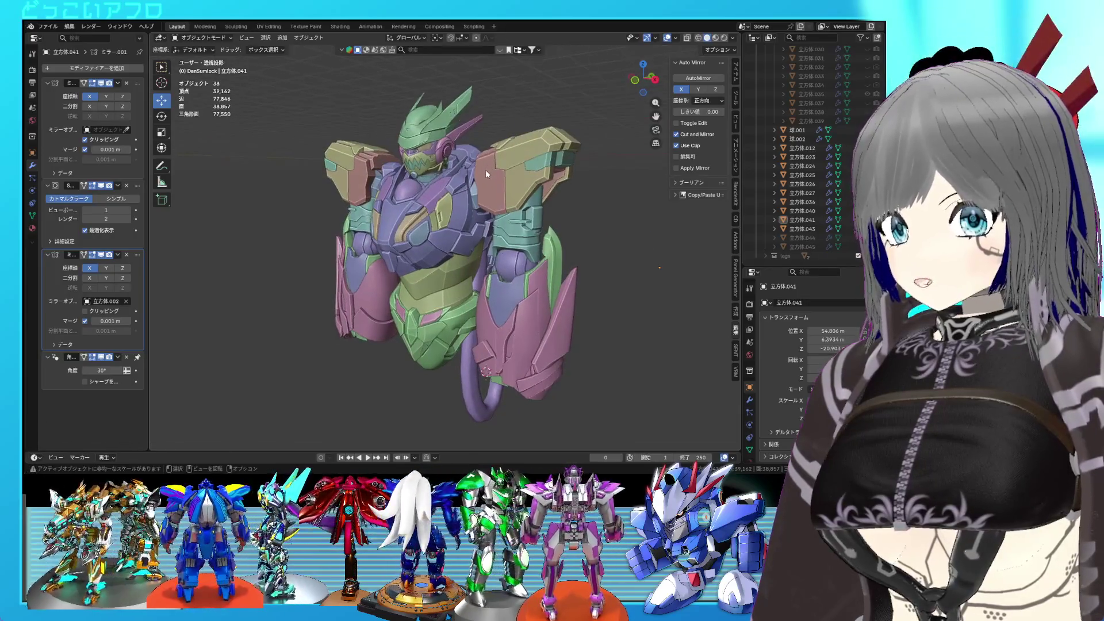